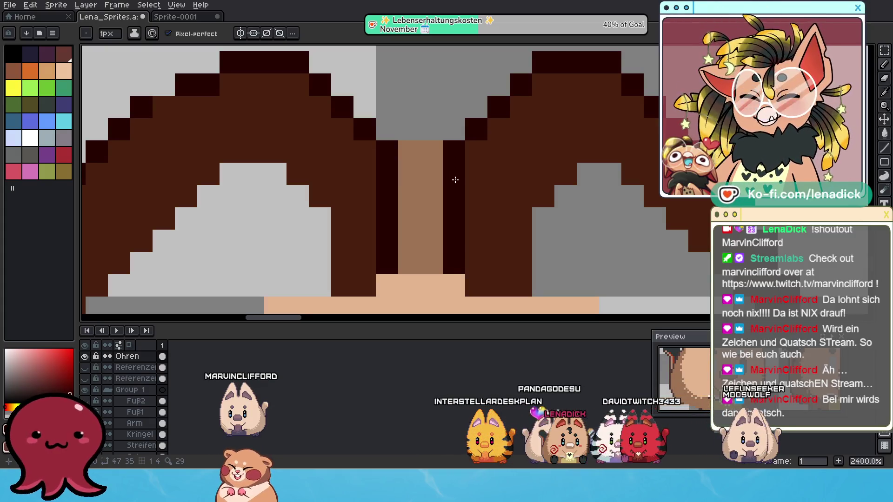
Fill the gap between the hamster's two ears with dark brown pixels
{"action": "left_click", "coordinate": [409, 152]}
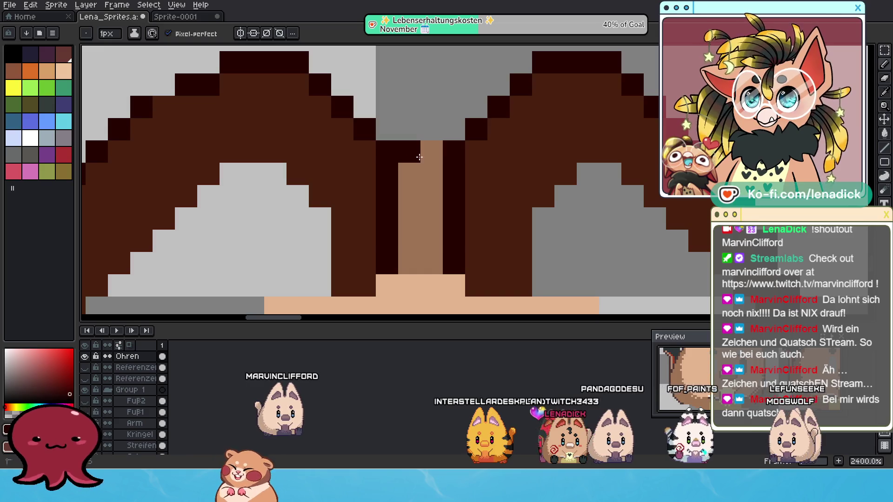
{"action": "scroll", "coordinate": [419, 158], "scroll_direction": "down", "scroll_amount": 6}
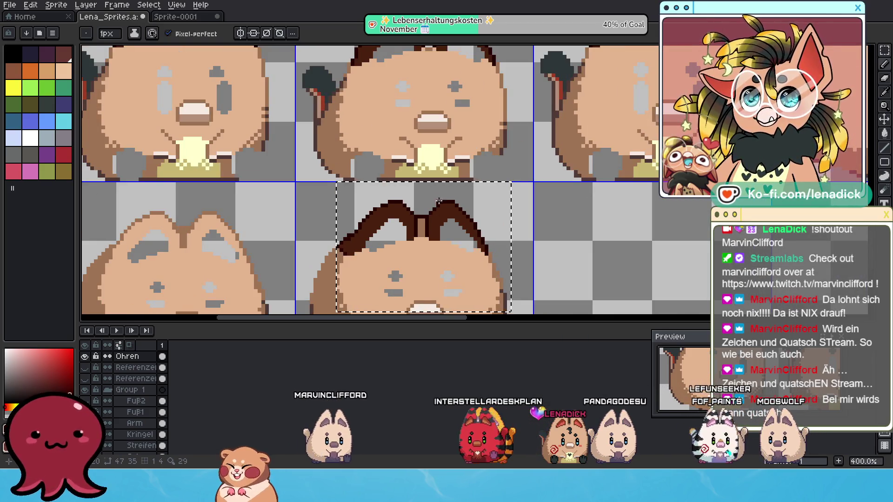
{"action": "scroll", "coordinate": [419, 273], "scroll_direction": "up", "scroll_amount": 1}
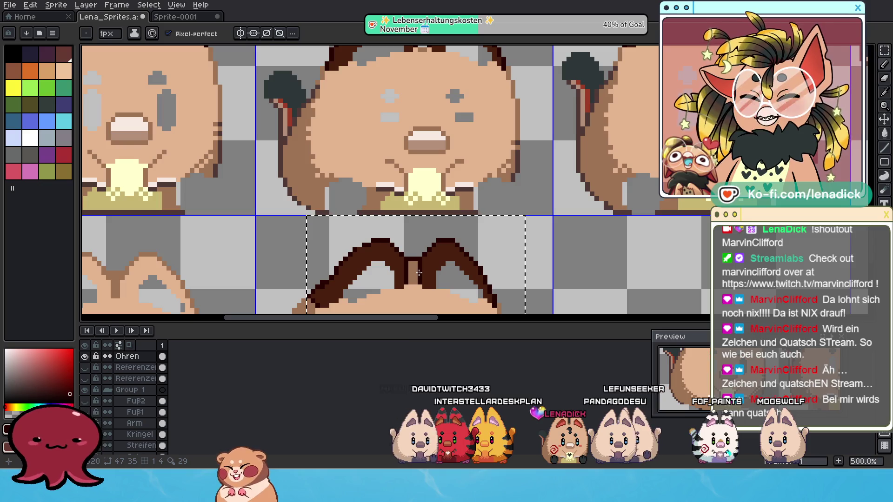
{"action": "scroll", "coordinate": [419, 273], "scroll_direction": "up", "scroll_amount": 4}
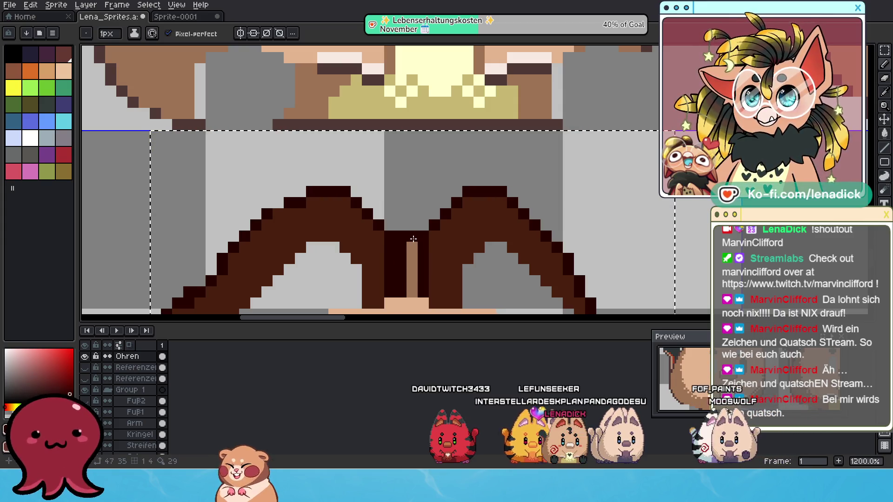
{"action": "scroll", "coordinate": [410, 278], "scroll_direction": "down", "scroll_amount": 3}
{"action": "scroll", "coordinate": [400, 267], "scroll_direction": "up", "scroll_amount": 3}
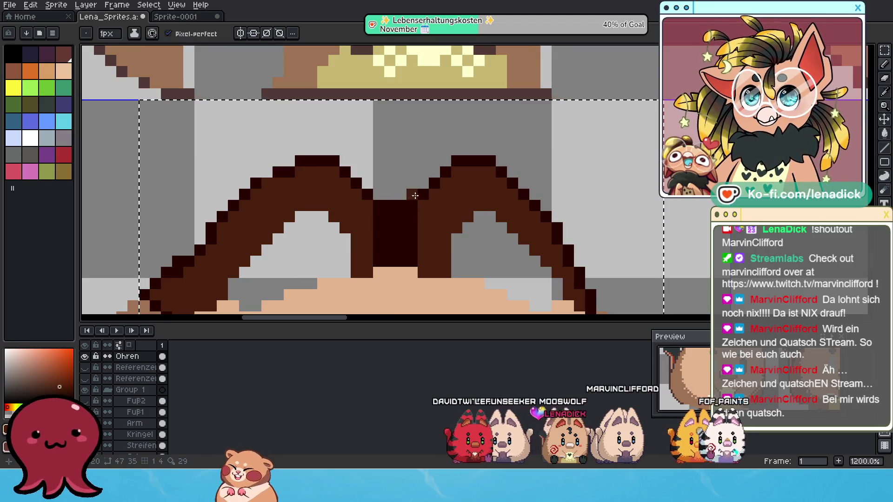
{"action": "scroll", "coordinate": [414, 194], "scroll_direction": "down", "scroll_amount": 8}
{"action": "scroll", "coordinate": [481, 282], "scroll_direction": "up", "scroll_amount": 5}
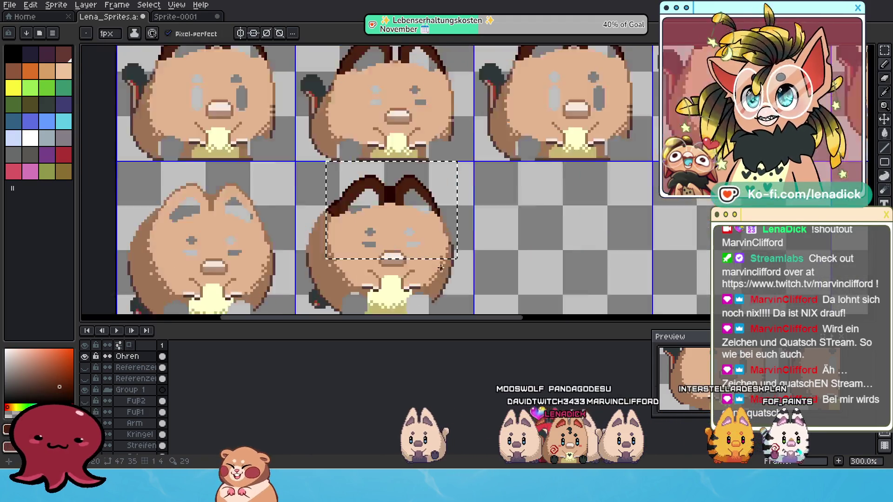
Pick up the joined ear piece with the Move tool (V) for copying
{"action": "mouse_move", "coordinate": [263, 240]}
{"action": "left_mouse_down"}
{"action": "mouse_move", "coordinate": [403, 204]}
{"action": "mouse_move", "coordinate": [457, 198]}
{"action": "mouse_move", "coordinate": [513, 209]}
{"action": "mouse_move", "coordinate": [521, 199]}
{"action": "left_mouse_up"}
{"action": "scroll", "coordinate": [513, 210], "scroll_direction": "down", "scroll_amount": 1}
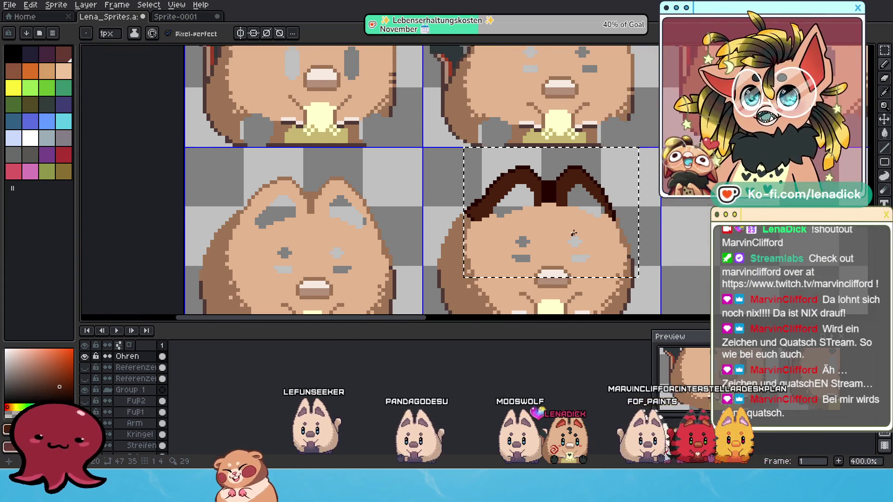
{"action": "key", "text": "v"}
{"action": "left_click", "coordinate": [566, 227]}
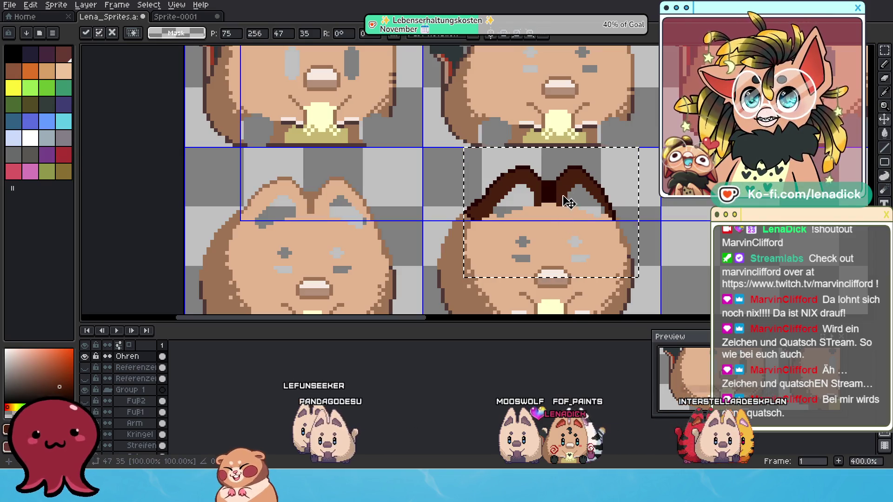
Duplicate the joined dark brown ears onto the frame to the left, then deselect
{"action": "mouse_move", "coordinate": [594, 155]}
{"action": "left_mouse_down"}
{"action": "mouse_move", "coordinate": [356, 180]}
{"action": "mouse_move", "coordinate": [361, 168]}
{"action": "left_mouse_up"}
{"action": "scroll", "coordinate": [300, 215], "scroll_direction": "up", "scroll_amount": 1}
{"action": "scroll", "coordinate": [309, 215], "scroll_direction": "down", "scroll_amount": 2}
{"action": "left_click_drag", "start_coordinate": [518, 199], "coordinate": [355, 257]}
{"action": "left_click_drag", "start_coordinate": [394, 222], "coordinate": [510, 156]}
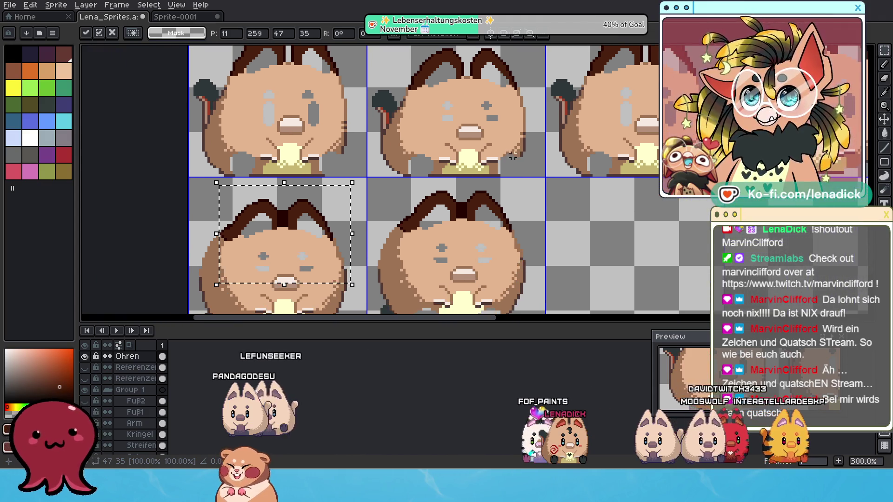
{"action": "scroll", "coordinate": [535, 164], "scroll_direction": "down", "scroll_amount": 1}
{"action": "left_click_drag", "start_coordinate": [662, 145], "coordinate": [476, 197]}
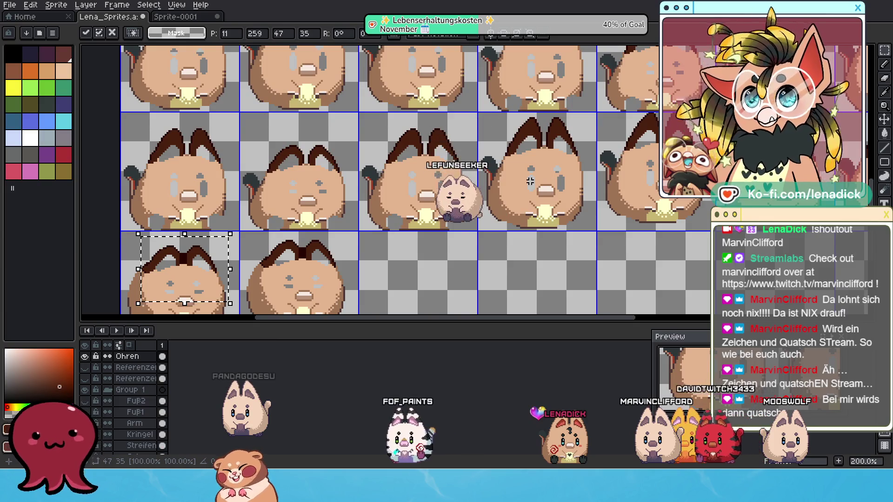
{"action": "scroll", "coordinate": [479, 218], "scroll_direction": "down", "scroll_amount": 2}
{"action": "mouse_move", "coordinate": [479, 220]}
{"action": "left_mouse_down"}
{"action": "mouse_move", "coordinate": [501, 222]}
{"action": "mouse_move", "coordinate": [494, 186]}
{"action": "left_mouse_up"}
{"action": "scroll", "coordinate": [287, 279], "scroll_direction": "up", "scroll_amount": 4}
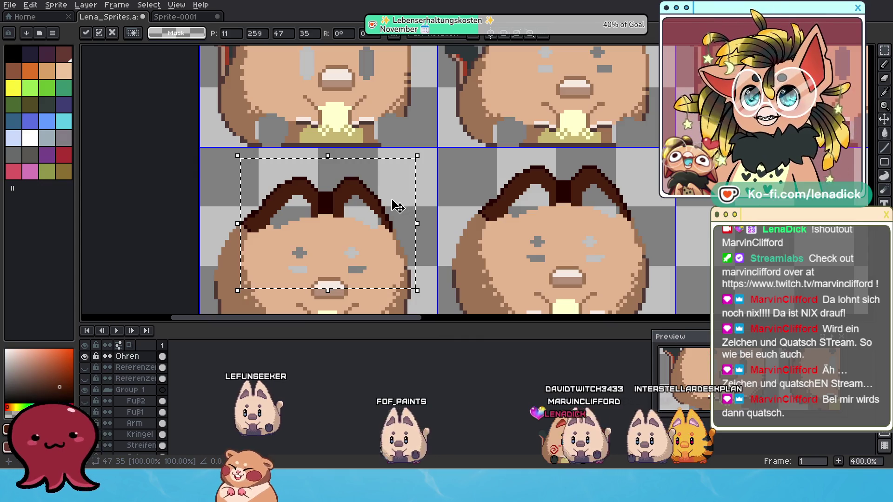
{"action": "key", "text": "ctrl+d"}
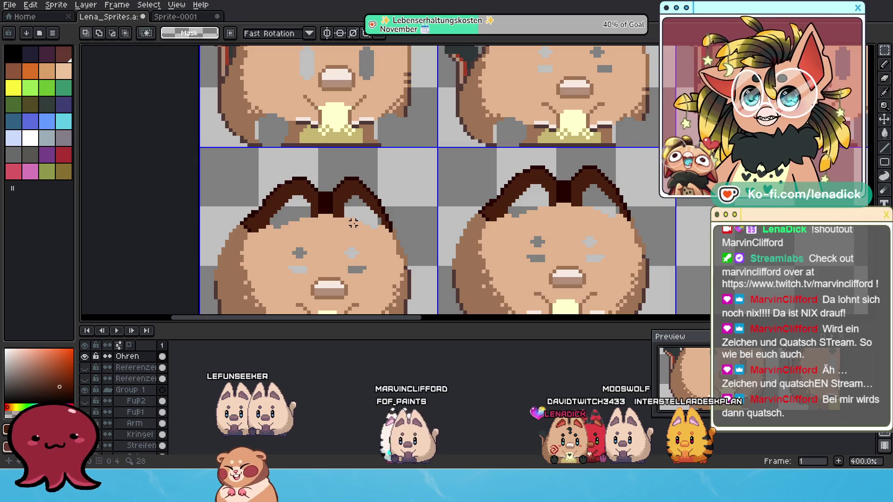
Switch to the 1px Pencil and pick dark red from the palette
{"action": "scroll", "coordinate": [357, 215], "scroll_direction": "up", "scroll_amount": 3}
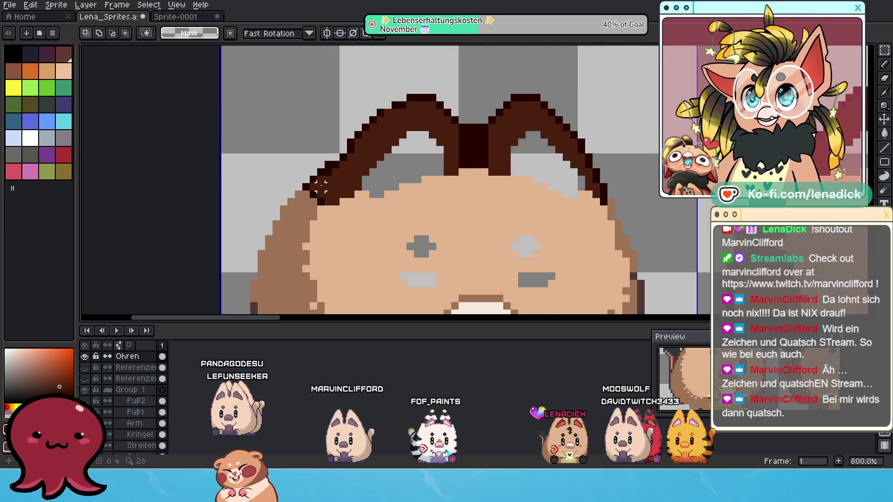
{"action": "left_click", "coordinate": [885, 65]}
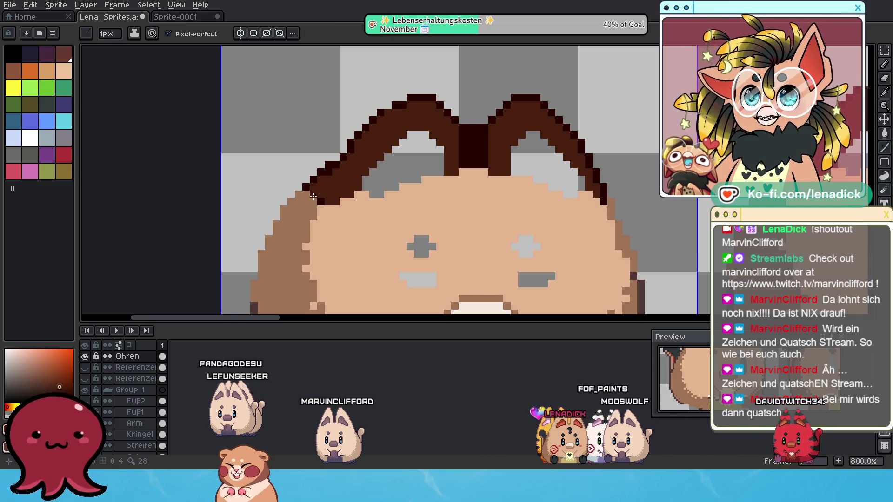
{"action": "scroll", "coordinate": [353, 185], "scroll_direction": "down", "scroll_amount": 4}
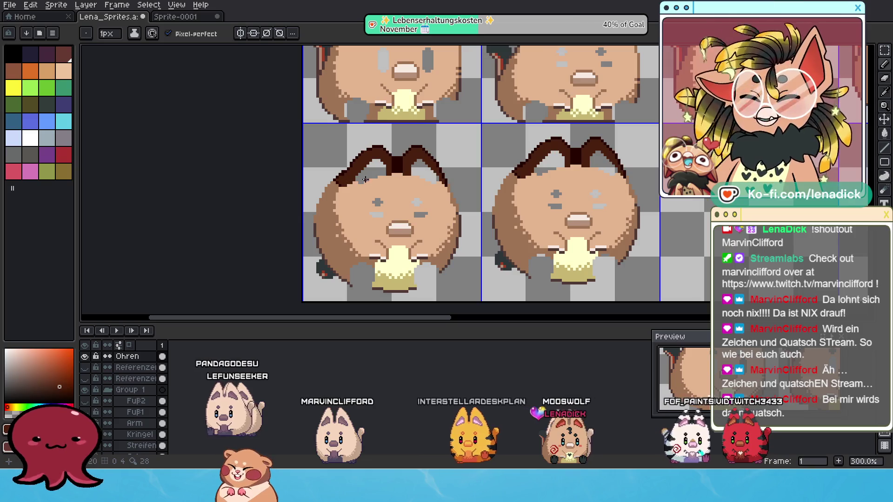
{"action": "scroll", "coordinate": [368, 152], "scroll_direction": "up", "scroll_amount": 3}
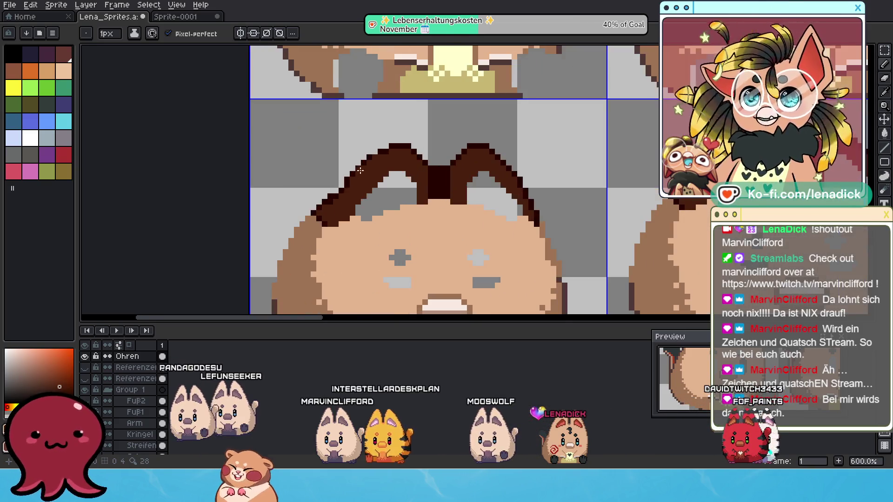
{"action": "scroll", "coordinate": [329, 195], "scroll_direction": "up", "scroll_amount": 2}
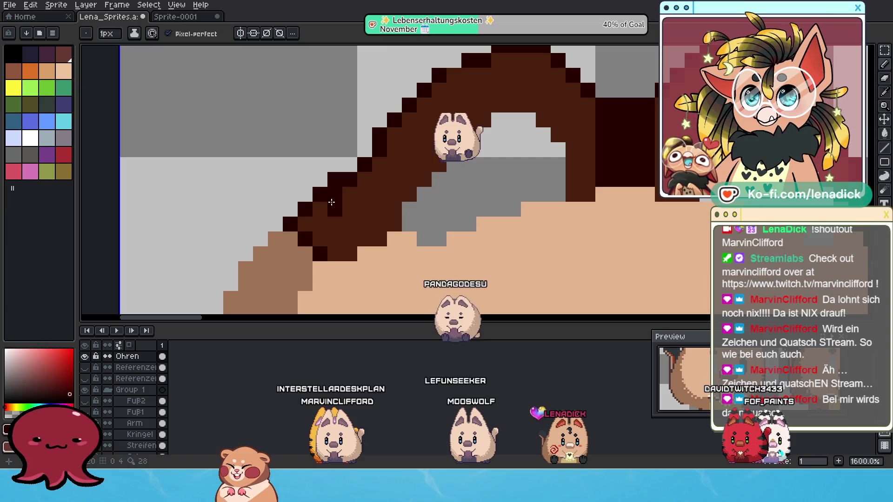
{"action": "left_click", "coordinate": [315, 237], "text": "alt"}
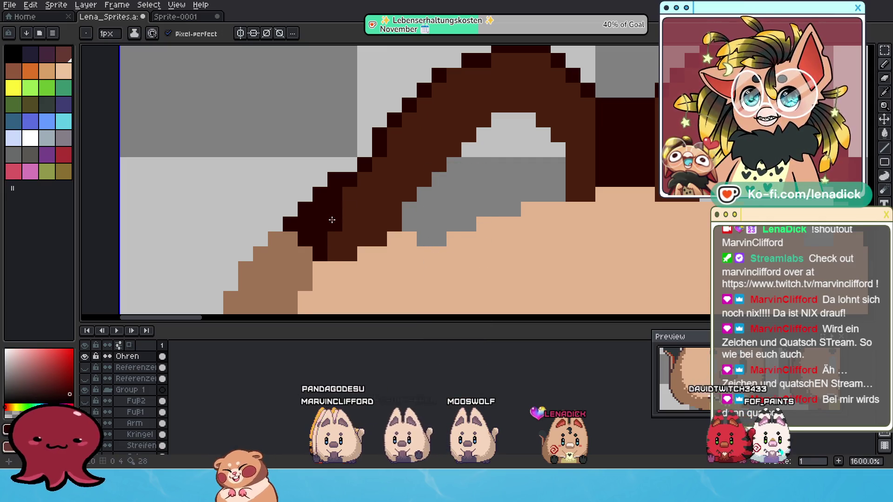
{"action": "scroll", "coordinate": [332, 221], "scroll_direction": "down", "scroll_amount": 6}
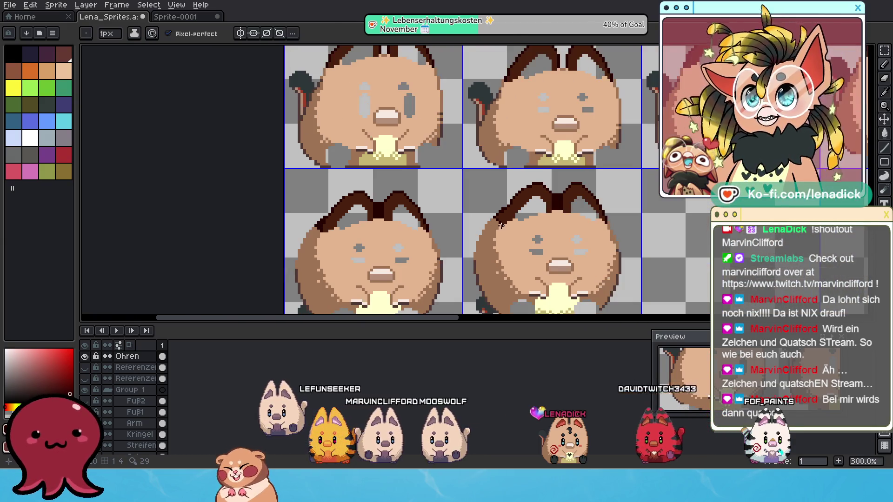
{"action": "left_click_drag", "start_coordinate": [501, 224], "coordinate": [401, 210]}
{"action": "mouse_move", "coordinate": [470, 187]}
{"action": "left_mouse_down"}
{"action": "mouse_move", "coordinate": [497, 209]}
{"action": "mouse_move", "coordinate": [453, 210]}
{"action": "left_mouse_up"}
{"action": "scroll", "coordinate": [448, 217], "scroll_direction": "down", "scroll_amount": 1}
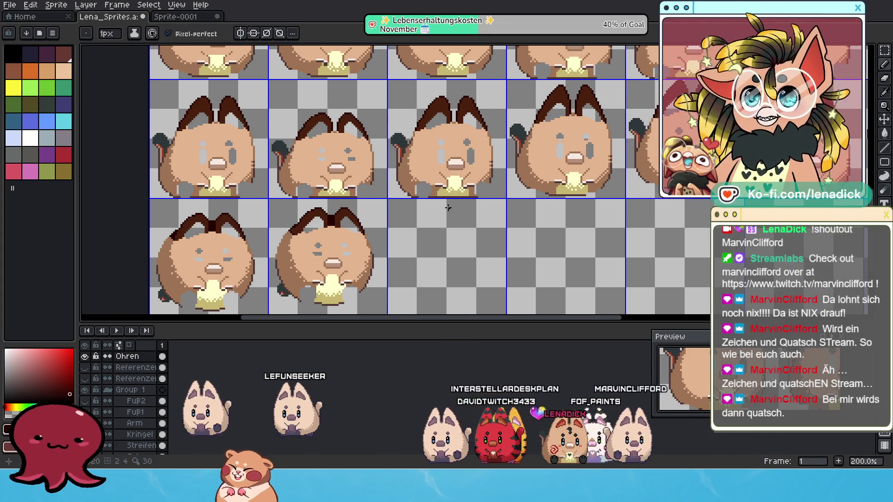
{"action": "mouse_move", "coordinate": [667, 178]}
{"action": "left_mouse_down"}
{"action": "mouse_move", "coordinate": [564, 189]}
{"action": "mouse_move", "coordinate": [546, 179]}
{"action": "mouse_move", "coordinate": [524, 189]}
{"action": "mouse_move", "coordinate": [513, 210]}
{"action": "left_mouse_up"}
{"action": "scroll", "coordinate": [539, 188], "scroll_direction": "down", "scroll_amount": 1}
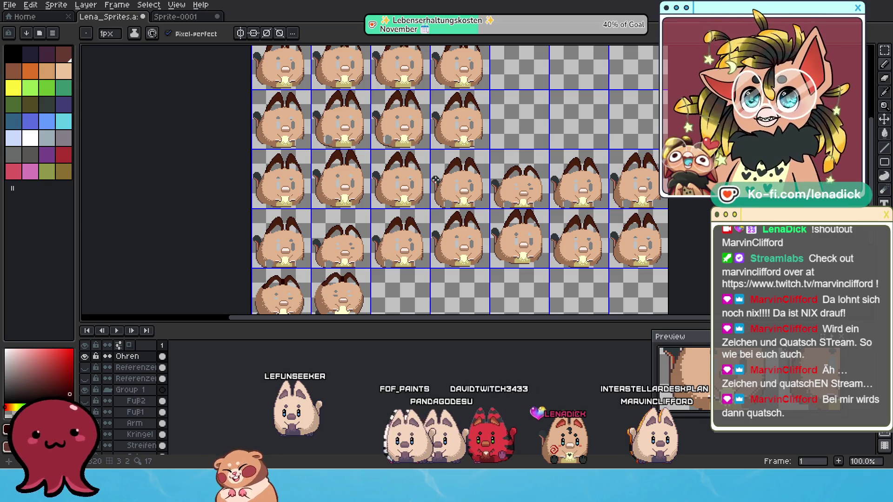
{"action": "mouse_move", "coordinate": [454, 215]}
{"action": "left_mouse_down"}
{"action": "mouse_move", "coordinate": [432, 239]}
{"action": "mouse_move", "coordinate": [432, 281]}
{"action": "left_mouse_up"}
{"action": "scroll", "coordinate": [379, 214], "scroll_direction": "up", "scroll_amount": 1}
{"action": "left_click_drag", "start_coordinate": [379, 214], "coordinate": [393, 172]}
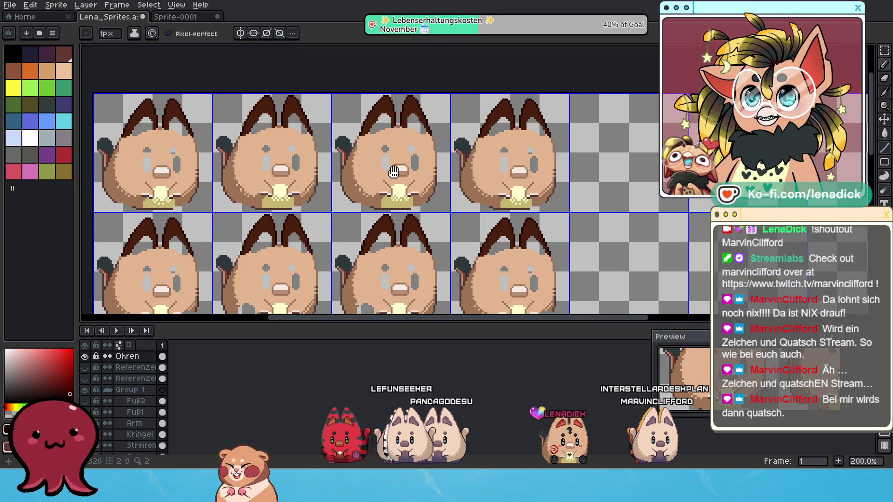
{"action": "scroll", "coordinate": [393, 171], "scroll_direction": "down", "scroll_amount": 2}
{"action": "scroll", "coordinate": [422, 161], "scroll_direction": "up", "scroll_amount": 1}
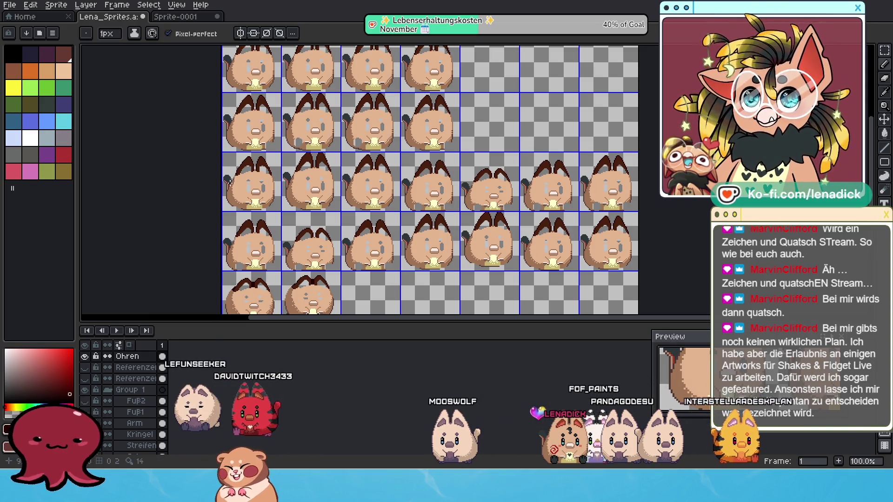
Pan and zoom across the sprite sheet to inspect the fully composed hamster frames
{"action": "scroll", "coordinate": [239, 185], "scroll_direction": "up", "scroll_amount": 1}
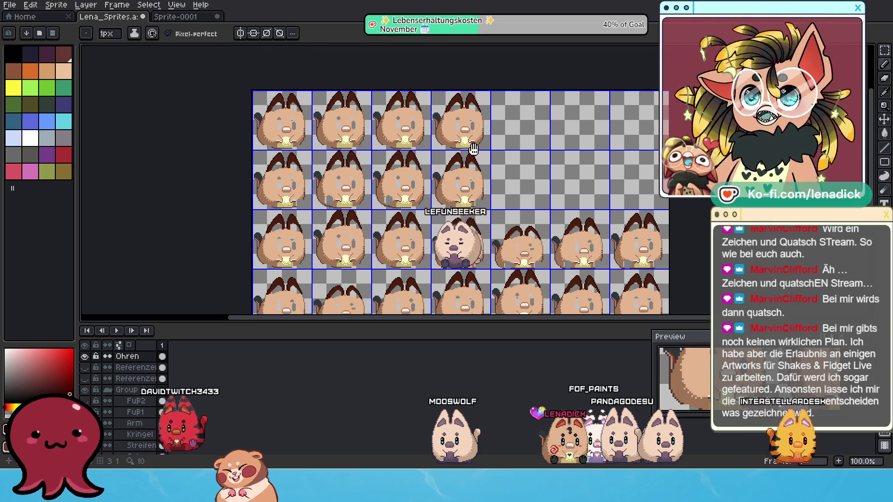
{"action": "left_click_drag", "start_coordinate": [239, 185], "coordinate": [270, 213]}
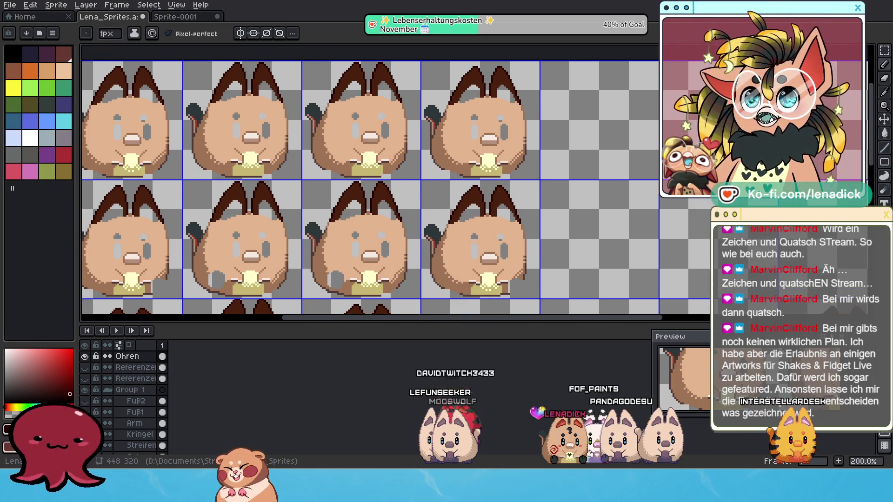
{"action": "mouse_move", "coordinate": [385, 158]}
{"action": "left_mouse_down"}
{"action": "mouse_move", "coordinate": [477, 107]}
{"action": "mouse_move", "coordinate": [442, 109]}
{"action": "left_mouse_up"}
{"action": "scroll", "coordinate": [409, 147], "scroll_direction": "down", "scroll_amount": 1}
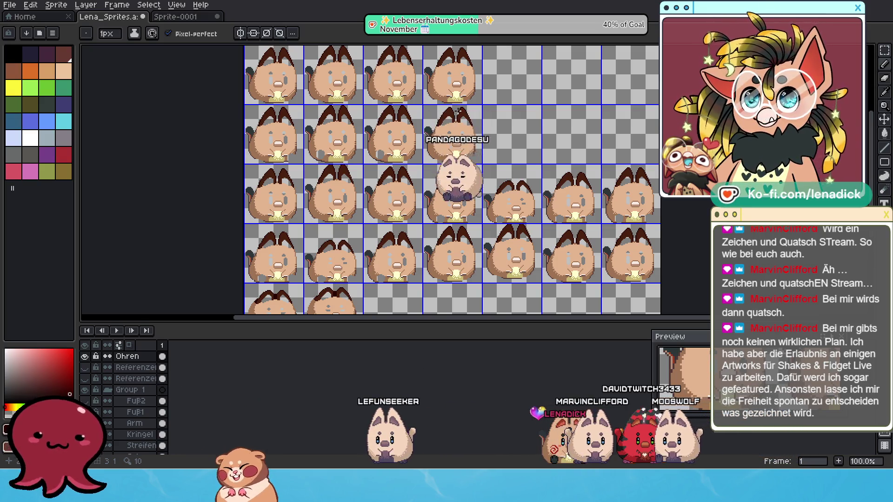
{"action": "left_click_drag", "start_coordinate": [450, 101], "coordinate": [432, 107]}
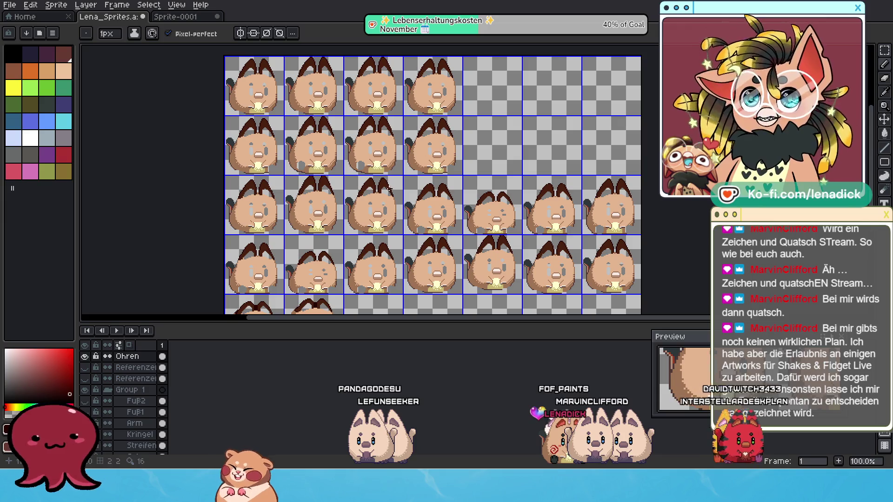
{"action": "left_click_drag", "start_coordinate": [450, 221], "coordinate": [458, 193]}
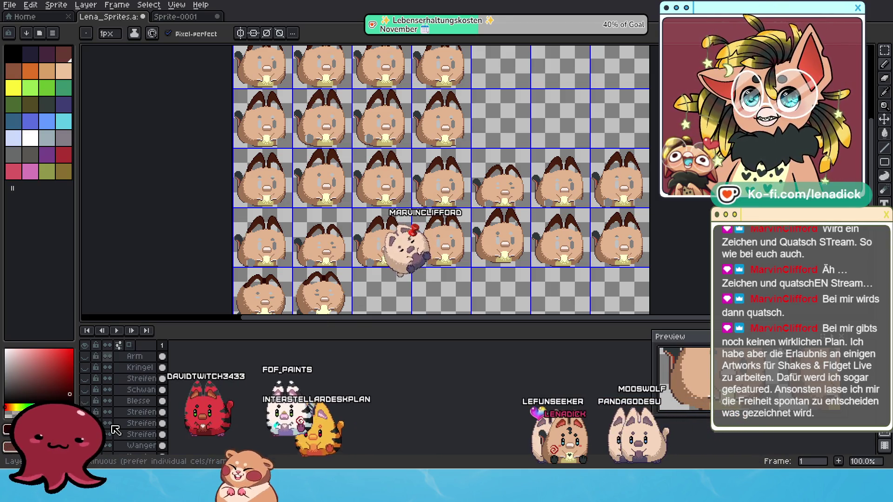
{"action": "scroll", "coordinate": [106, 436], "scroll_direction": "down", "scroll_amount": 5}
Solo the ear layer and zoom in on the top rows of ears
{"action": "left_click", "coordinate": [85, 382], "text": "alt"}
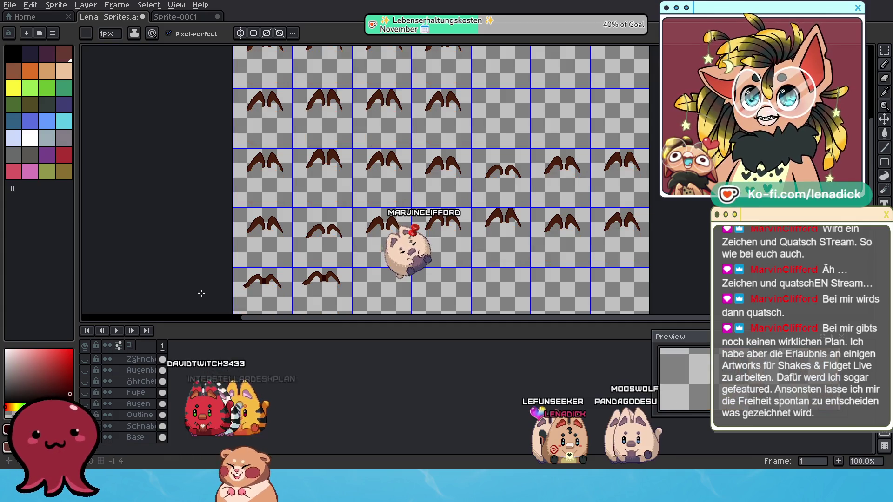
{"action": "left_click_drag", "start_coordinate": [432, 81], "coordinate": [432, 135]}
{"action": "left_click_drag", "start_coordinate": [450, 176], "coordinate": [424, 161]}
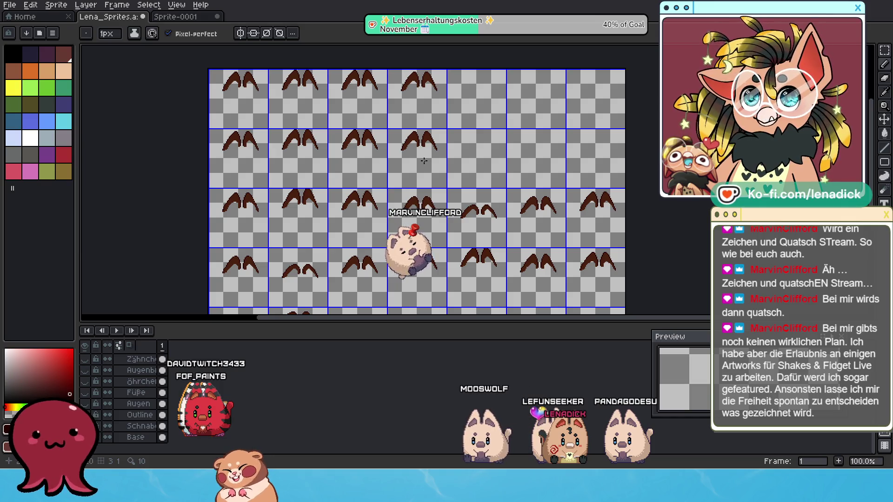
{"action": "scroll", "coordinate": [421, 155], "scroll_direction": "up", "scroll_amount": 1}
{"action": "mouse_move", "coordinate": [391, 93]}
{"action": "left_mouse_down"}
{"action": "mouse_move", "coordinate": [409, 124]}
{"action": "mouse_move", "coordinate": [439, 135]}
{"action": "mouse_move", "coordinate": [448, 159]}
{"action": "mouse_move", "coordinate": [499, 156]}
{"action": "left_mouse_up"}
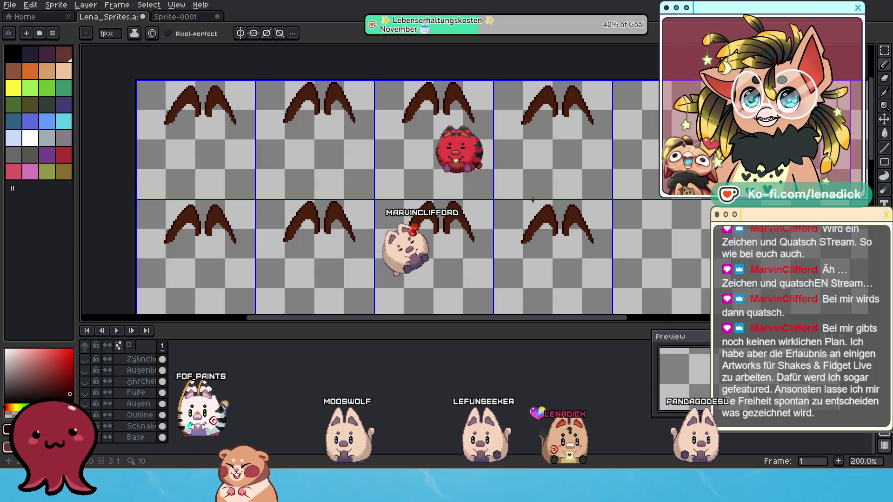
{"action": "scroll", "coordinate": [512, 151], "scroll_direction": "down", "scroll_amount": 2}
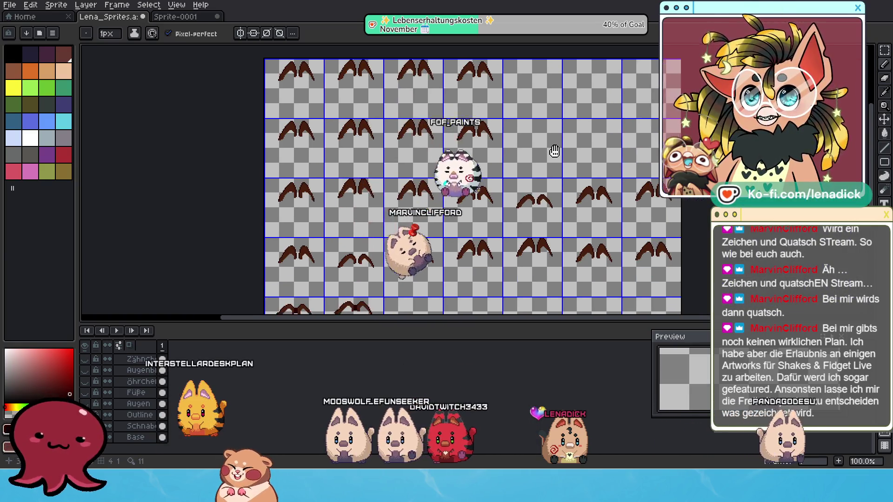
{"action": "scroll", "coordinate": [521, 142], "scroll_direction": "up", "scroll_amount": 1}
{"action": "left_click_drag", "start_coordinate": [469, 105], "coordinate": [480, 115]}
{"action": "left_click_drag", "start_coordinate": [614, 222], "coordinate": [630, 261]}
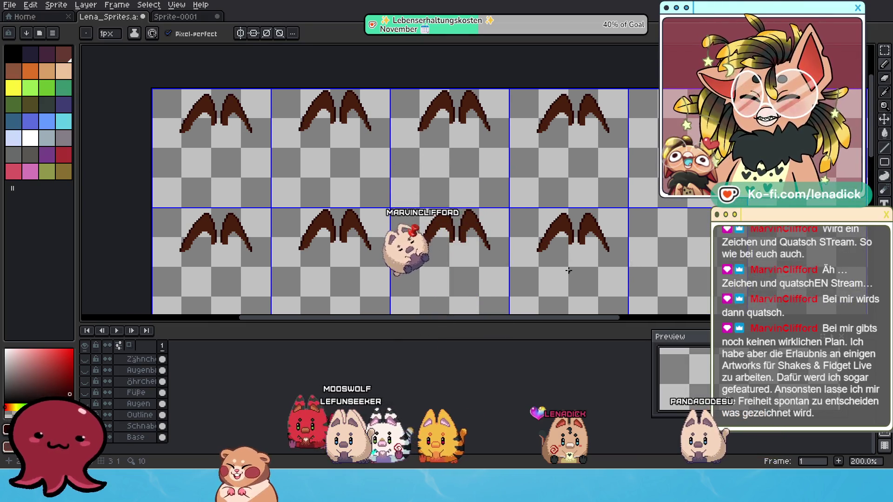
Check the lower rows of ears and make Ohren the active layer
{"action": "scroll", "coordinate": [189, 119], "scroll_direction": "down", "scroll_amount": 1}
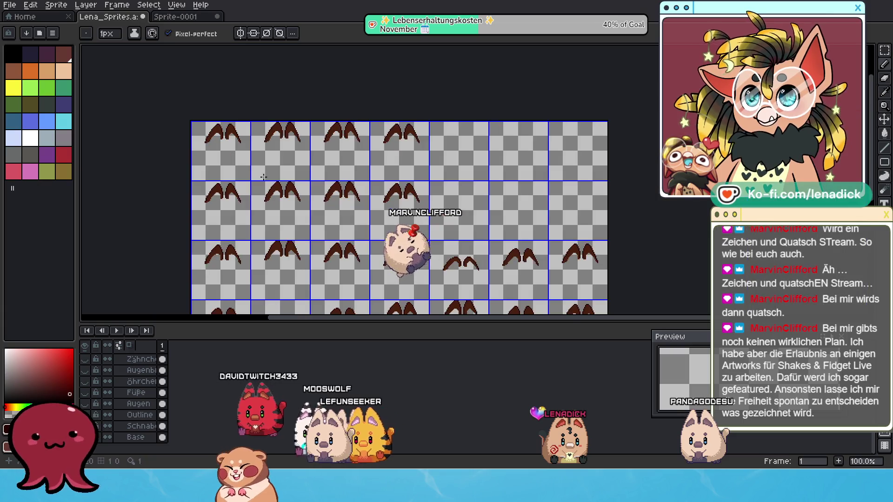
{"action": "mouse_move", "coordinate": [353, 147]}
{"action": "left_mouse_down"}
{"action": "mouse_move", "coordinate": [343, 149]}
{"action": "mouse_move", "coordinate": [345, 180]}
{"action": "left_mouse_up"}
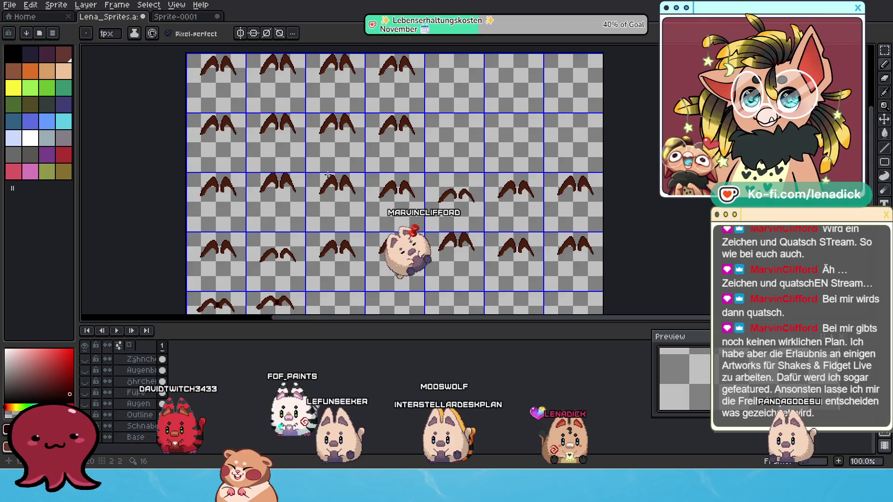
{"action": "left_click_drag", "start_coordinate": [387, 225], "coordinate": [380, 199]}
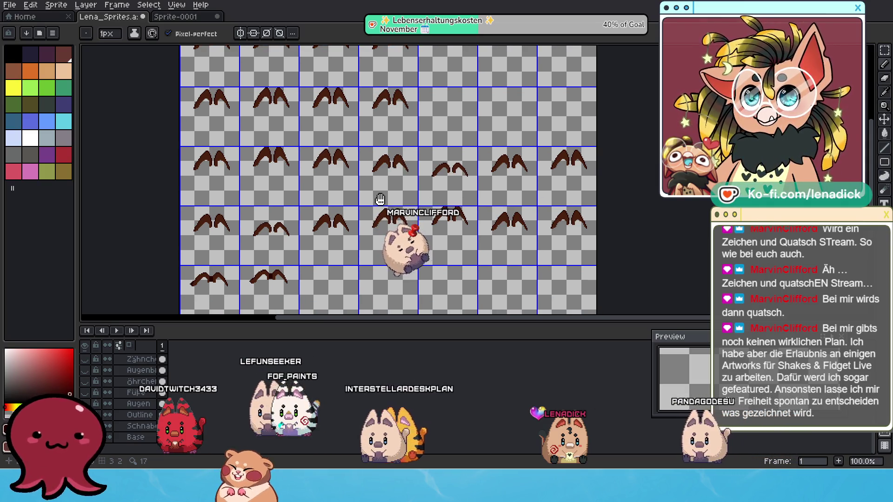
{"action": "left_click_drag", "start_coordinate": [360, 125], "coordinate": [372, 180]}
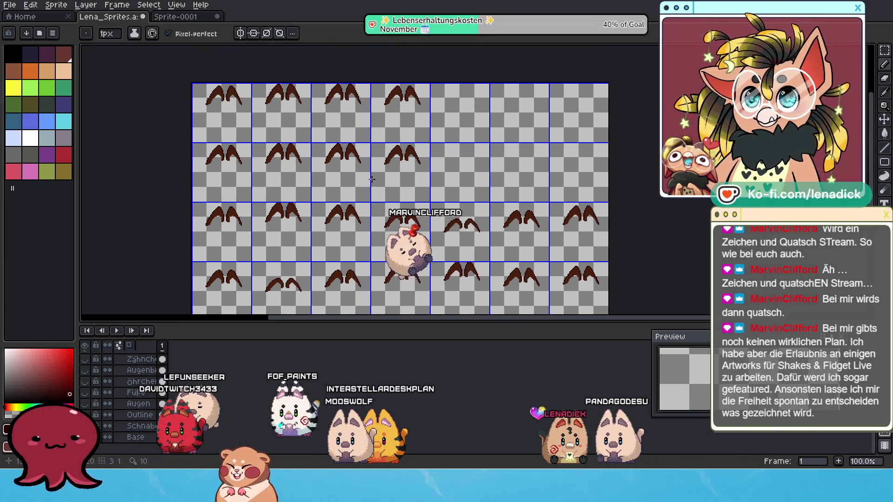
{"action": "scroll", "coordinate": [372, 181], "scroll_direction": "up", "scroll_amount": 1}
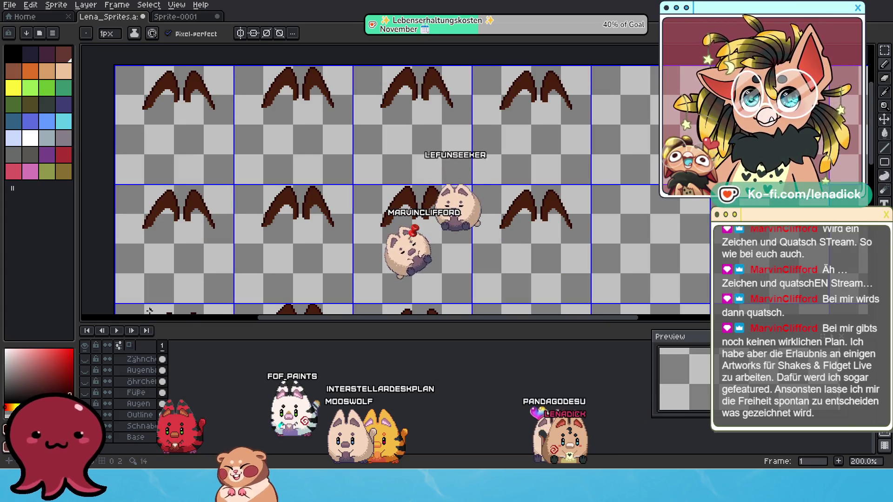
{"action": "scroll", "coordinate": [136, 402], "scroll_direction": "up", "scroll_amount": 1}
{"action": "scroll", "coordinate": [138, 386], "scroll_direction": "down", "scroll_amount": 4}
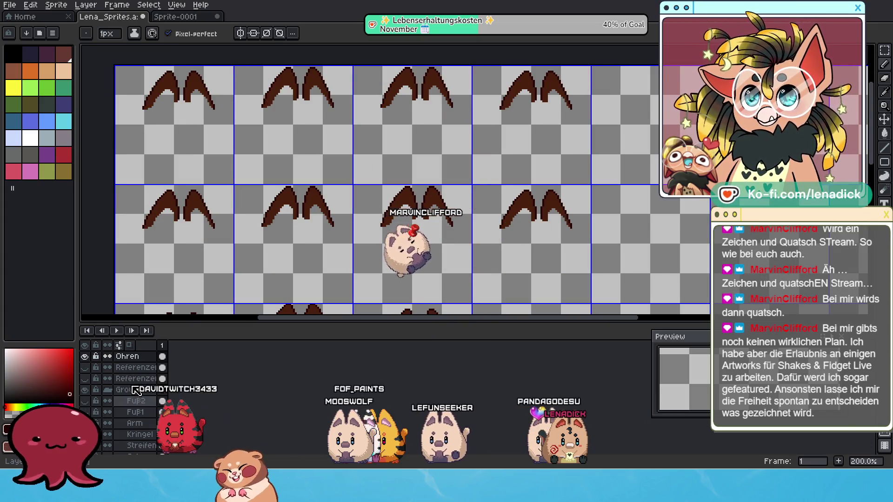
{"action": "left_click", "coordinate": [135, 356]}
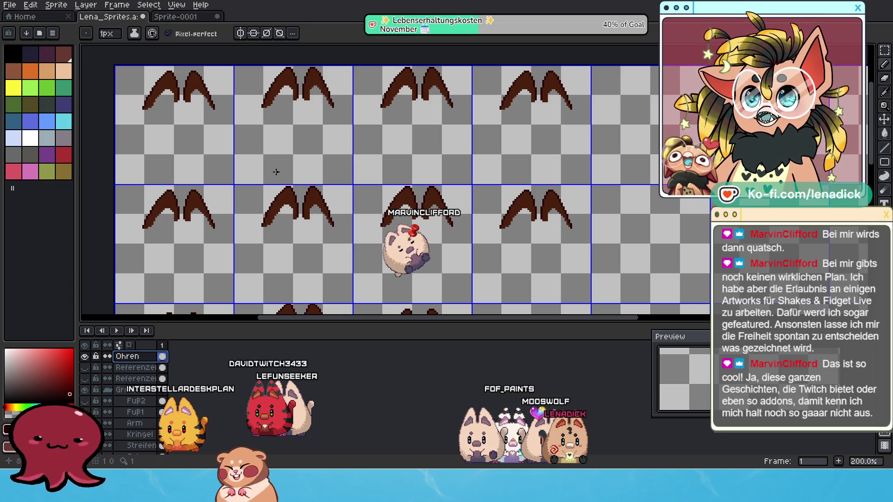
With the Rectangular Marquee, select the right ears of the first-row frames
{"action": "left_click", "coordinate": [878, 52]}
{"action": "left_click_drag", "start_coordinate": [243, 138], "coordinate": [178, 63]}
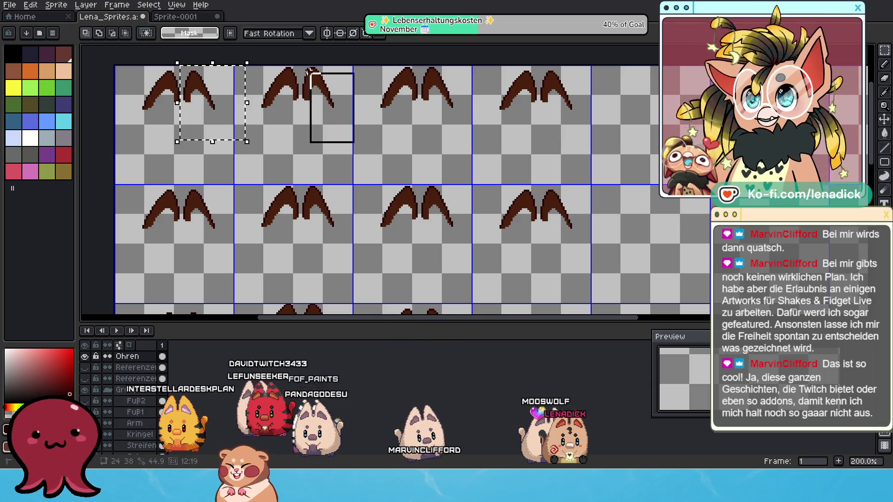
{"action": "left_click_drag", "start_coordinate": [299, 61], "coordinate": [298, 63]}
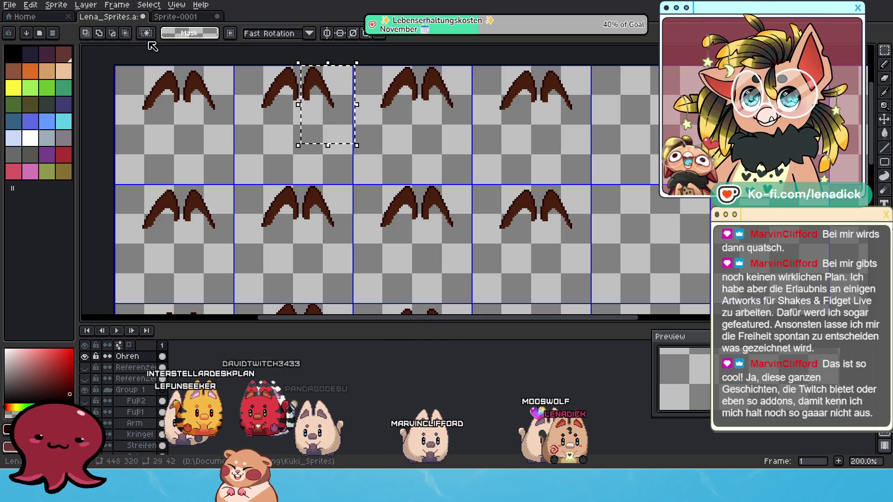
{"action": "left_click_drag", "start_coordinate": [240, 142], "coordinate": [180, 62]}
{"action": "left_click_drag", "start_coordinate": [474, 148], "coordinate": [420, 63]}
{"action": "left_click_drag", "start_coordinate": [592, 154], "coordinate": [540, 60]}
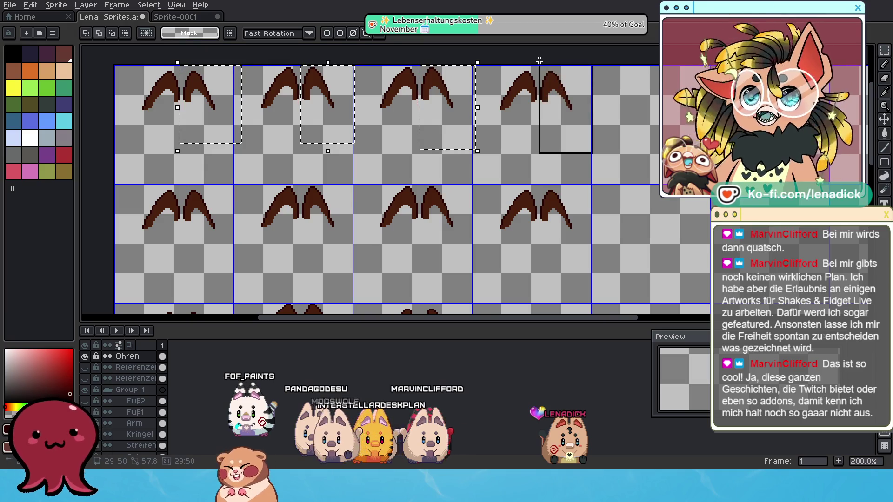
{"action": "scroll", "coordinate": [498, 139], "scroll_direction": "down", "scroll_amount": 2}
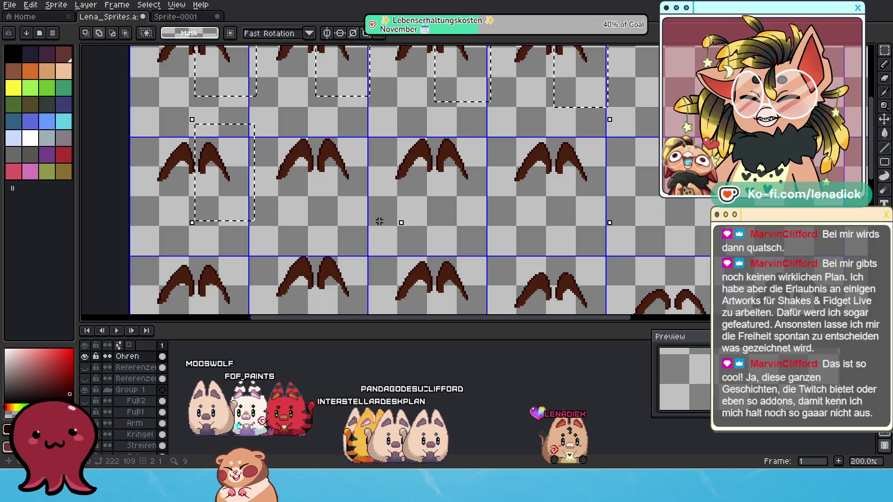
Add the second-row frames' right ears to the selection
{"action": "mouse_move", "coordinate": [488, 228]}
{"action": "left_mouse_down"}
{"action": "mouse_move", "coordinate": [446, 166]}
{"action": "mouse_move", "coordinate": [434, 122]}
{"action": "left_mouse_up"}
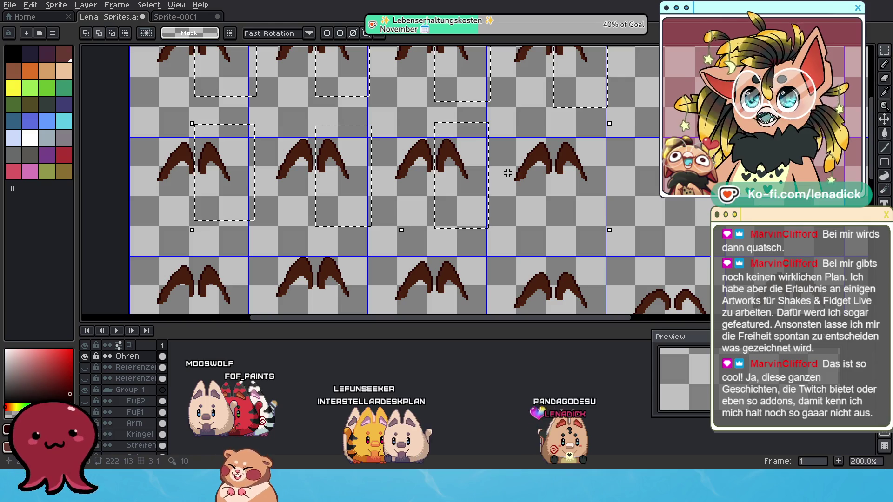
{"action": "left_click_drag", "start_coordinate": [607, 232], "coordinate": [554, 130]}
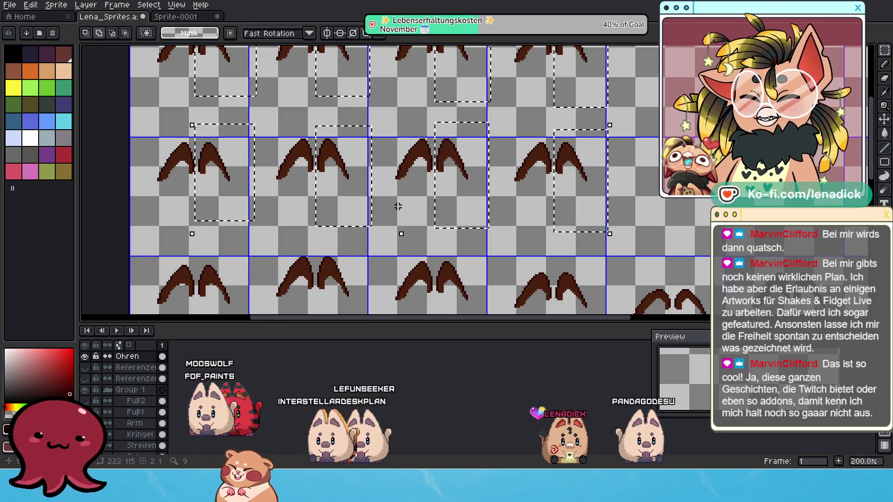
{"action": "scroll", "coordinate": [414, 201], "scroll_direction": "up", "scroll_amount": 2}
{"action": "left_click_drag", "start_coordinate": [245, 234], "coordinate": [194, 154]}
{"action": "left_click_drag", "start_coordinate": [321, 155], "coordinate": [313, 144]}
{"action": "mouse_move", "coordinate": [486, 257]}
{"action": "left_mouse_down"}
{"action": "mouse_move", "coordinate": [453, 200]}
{"action": "mouse_move", "coordinate": [434, 194]}
{"action": "mouse_move", "coordinate": [432, 145]}
{"action": "left_mouse_up"}
{"action": "scroll", "coordinate": [432, 145], "scroll_direction": "right", "scroll_amount": 5}
{"action": "left_click_drag", "start_coordinate": [492, 254], "coordinate": [446, 170]}
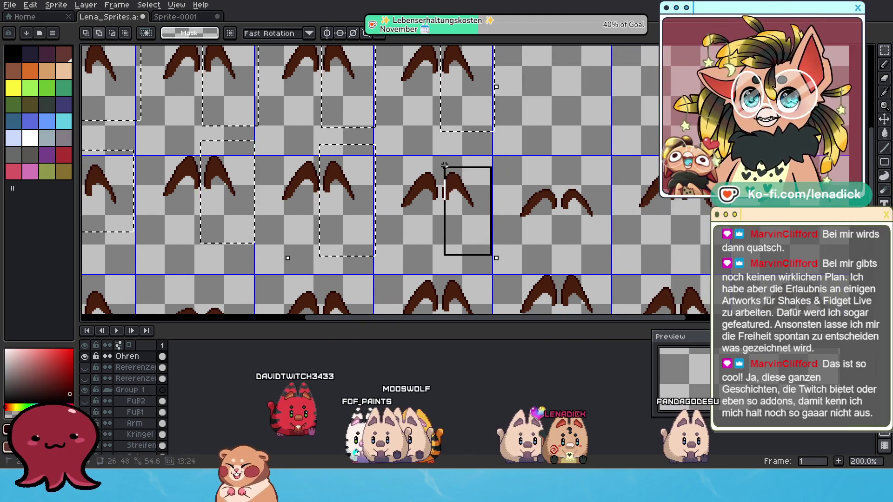
{"action": "key", "text": "Escape"}
Add the remaining frames' right ears, including the right-edge frame, to the combined selection
{"action": "mouse_move", "coordinate": [464, 207]}
{"action": "left_mouse_down"}
{"action": "mouse_move", "coordinate": [508, 201]}
{"action": "mouse_move", "coordinate": [489, 203]}
{"action": "left_mouse_up"}
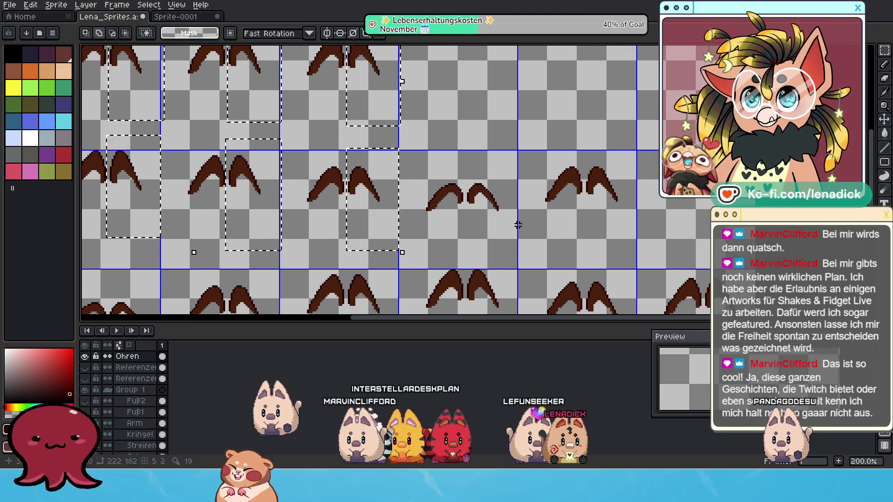
{"action": "left_click_drag", "start_coordinate": [465, 143], "coordinate": [466, 143]}
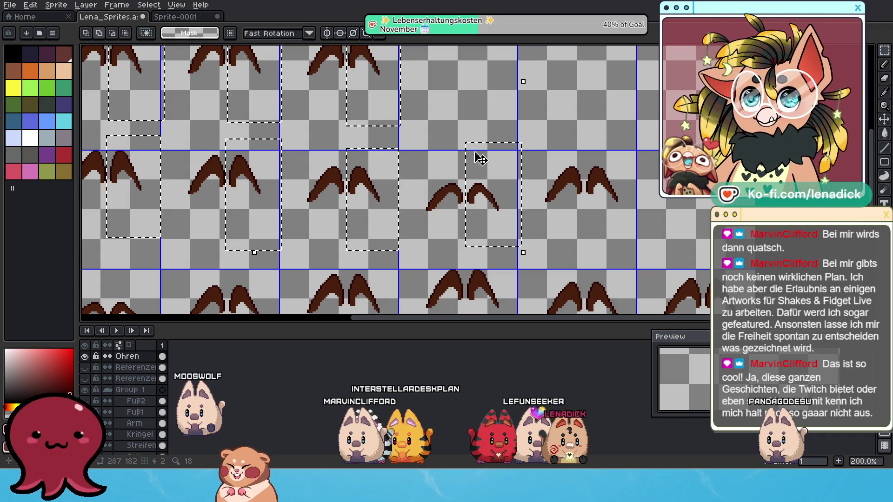
{"action": "scroll", "coordinate": [571, 224], "scroll_direction": "right", "scroll_amount": 3}
{"action": "scroll", "coordinate": [571, 224], "scroll_direction": "down", "scroll_amount": 1}
{"action": "left_click_drag", "start_coordinate": [565, 227], "coordinate": [509, 111]}
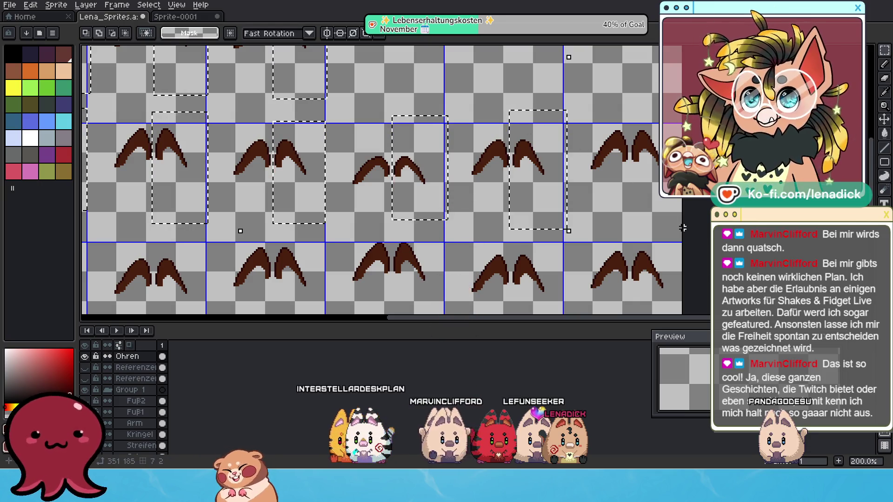
{"action": "scroll", "coordinate": [555, 145], "scroll_direction": "down", "scroll_amount": 3}
{"action": "scroll", "coordinate": [555, 146], "scroll_direction": "right", "scroll_amount": 4}
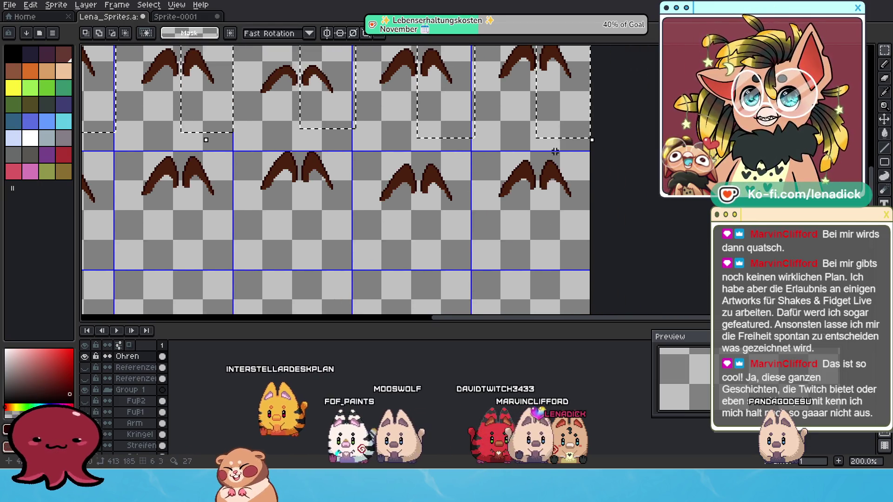
{"action": "left_click_drag", "start_coordinate": [588, 238], "coordinate": [538, 142]}
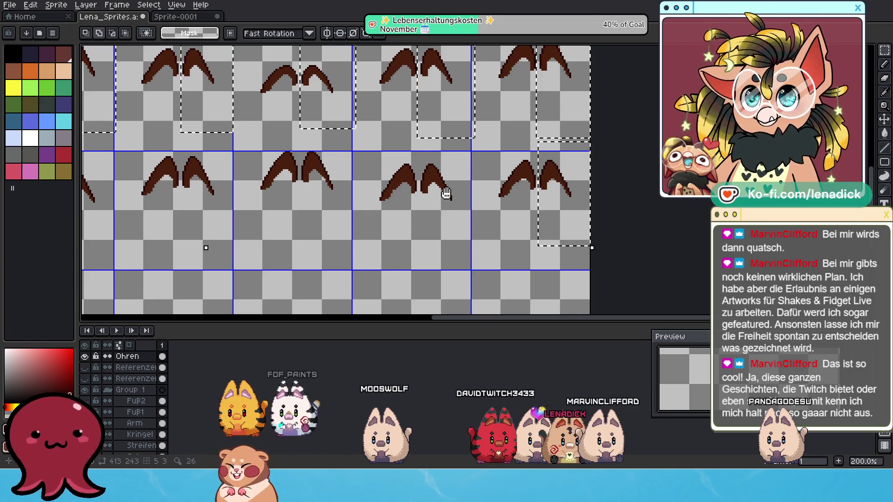
{"action": "scroll", "coordinate": [523, 229], "scroll_direction": "left", "scroll_amount": 2}
{"action": "left_click_drag", "start_coordinate": [515, 233], "coordinate": [484, 180]}
{"action": "left_click_drag", "start_coordinate": [463, 146], "coordinate": [460, 146]}
{"action": "scroll", "coordinate": [353, 166], "scroll_direction": "right", "scroll_amount": 1}
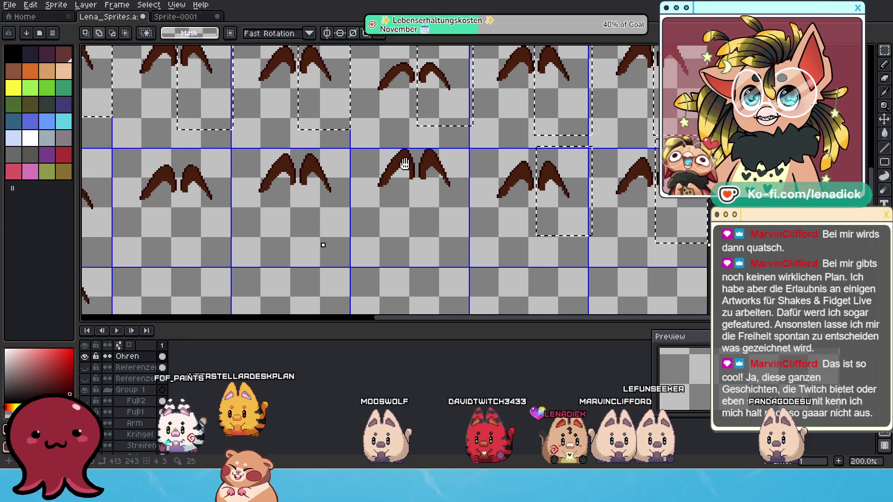
{"action": "left_click_drag", "start_coordinate": [486, 241], "coordinate": [433, 128]}
{"action": "scroll", "coordinate": [474, 162], "scroll_direction": "down", "scroll_amount": 1}
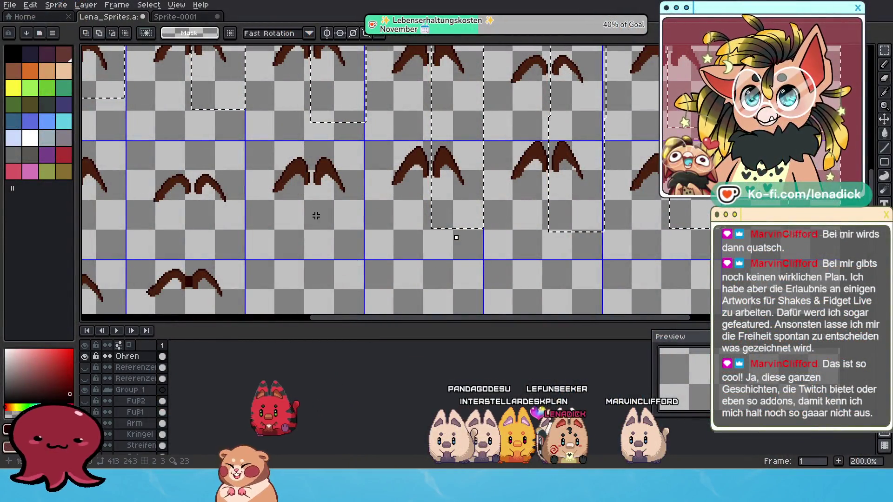
{"action": "left_click_drag", "start_coordinate": [358, 234], "coordinate": [421, 271]}
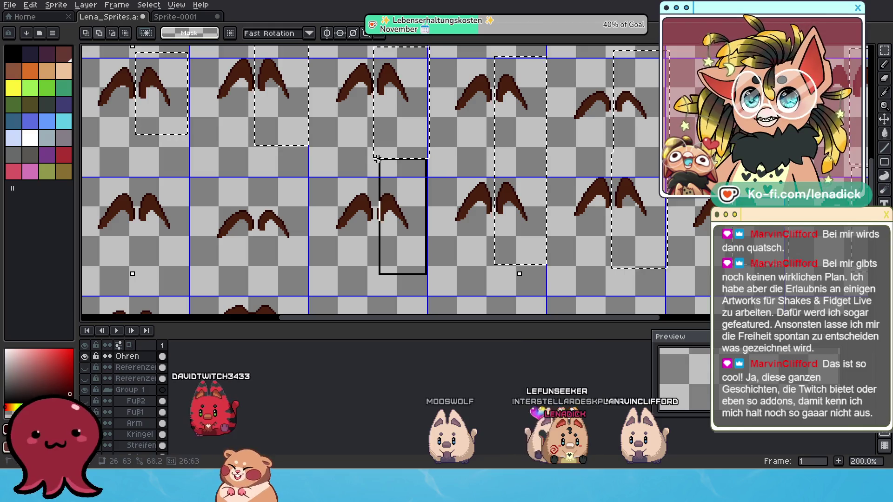
{"action": "scroll", "coordinate": [390, 196], "scroll_direction": "left", "scroll_amount": 5}
{"action": "scroll", "coordinate": [391, 196], "scroll_direction": "down", "scroll_amount": 2}
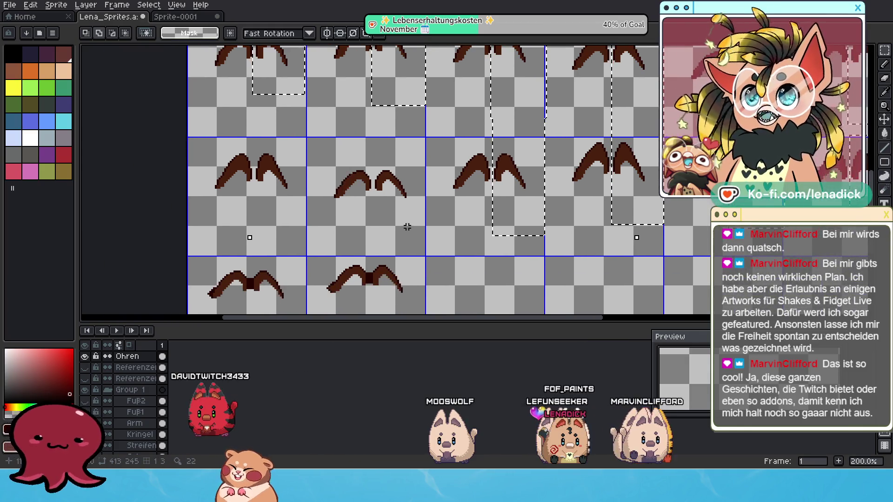
{"action": "left_click_drag", "start_coordinate": [262, 182], "coordinate": [327, 196]}
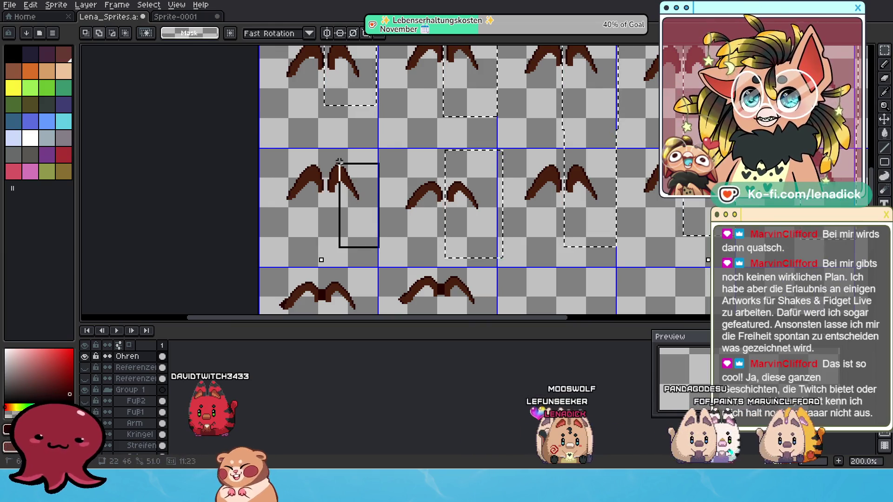
{"action": "scroll", "coordinate": [383, 198], "scroll_direction": "down", "scroll_amount": 3}
{"action": "scroll", "coordinate": [383, 199], "scroll_direction": "right", "scroll_amount": 2}
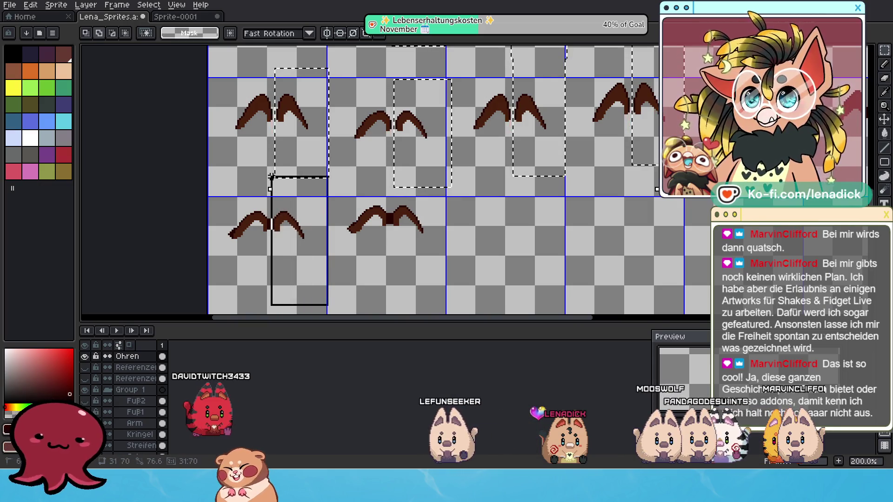
{"action": "scroll", "coordinate": [389, 253], "scroll_direction": "up", "scroll_amount": 1}
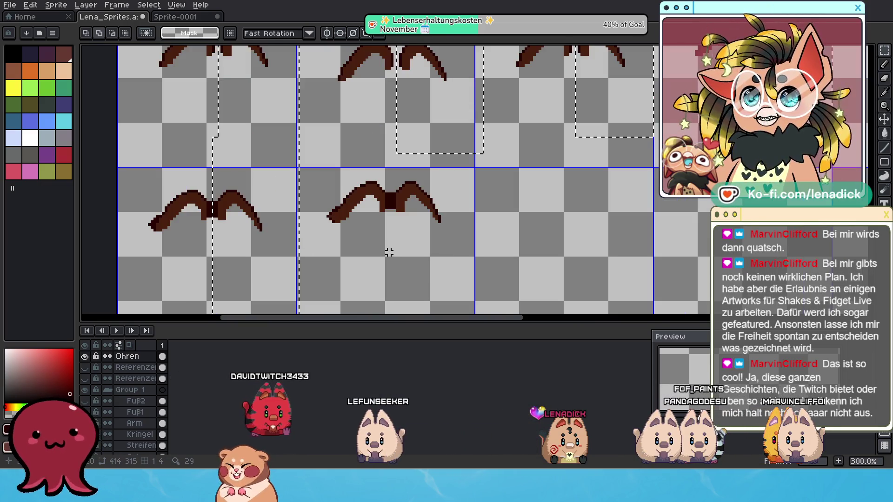
{"action": "mouse_move", "coordinate": [469, 299]}
{"action": "left_mouse_down"}
{"action": "mouse_move", "coordinate": [370, 134]}
{"action": "mouse_move", "coordinate": [392, 138]}
{"action": "left_mouse_up"}
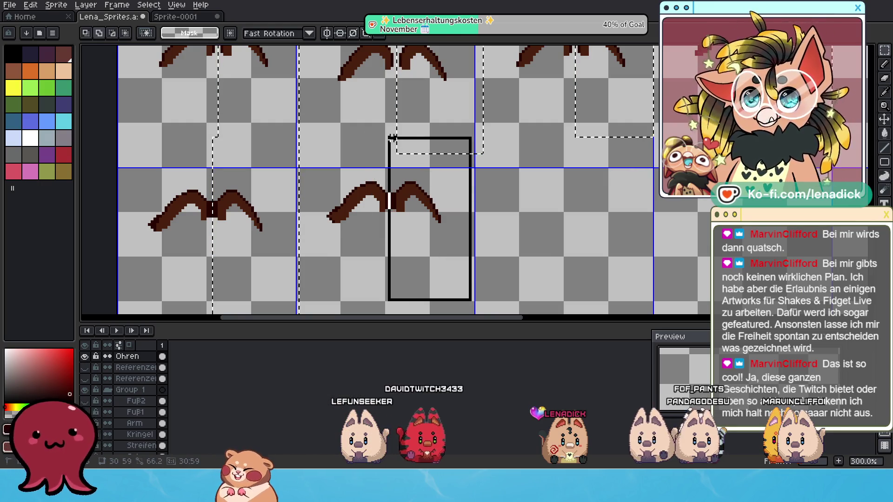
{"action": "key", "text": "Escape"}
{"action": "scroll", "coordinate": [393, 138], "scroll_direction": "up", "scroll_amount": 4}
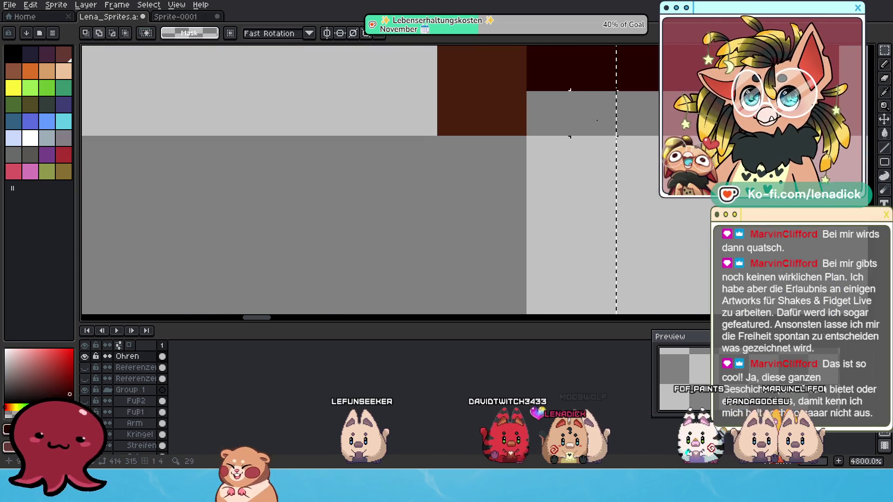
{"action": "scroll", "coordinate": [641, 160], "scroll_direction": "down", "scroll_amount": 6}
{"action": "scroll", "coordinate": [641, 160], "scroll_direction": "down", "scroll_amount": 2}
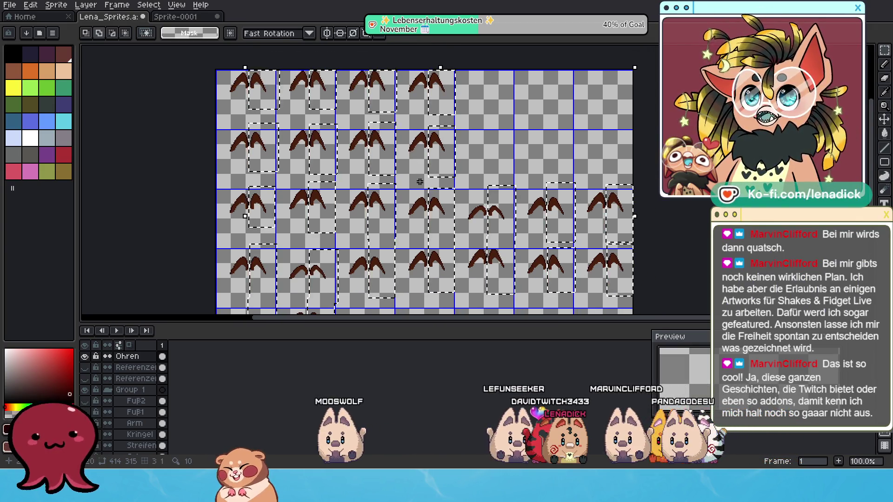
{"action": "left_click_drag", "start_coordinate": [443, 247], "coordinate": [417, 208]}
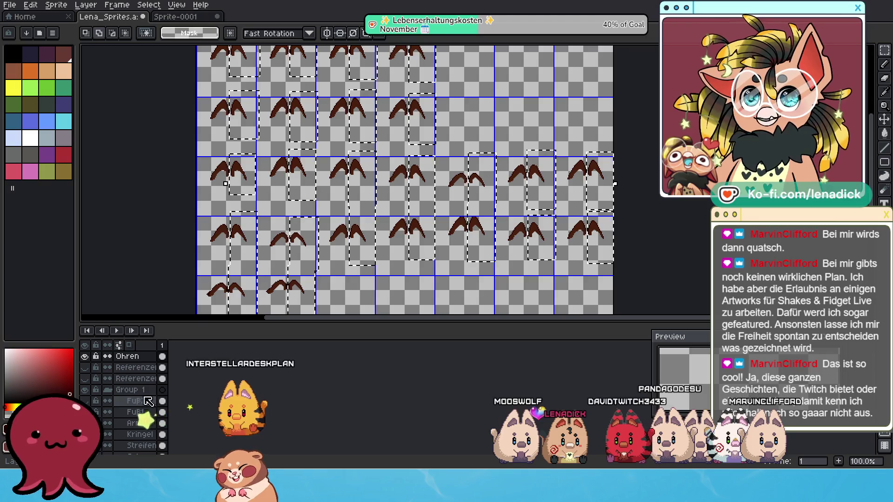
Cut the selected right ears out of every frame and recentre the sheet
{"action": "key", "text": "ctrl+z"}
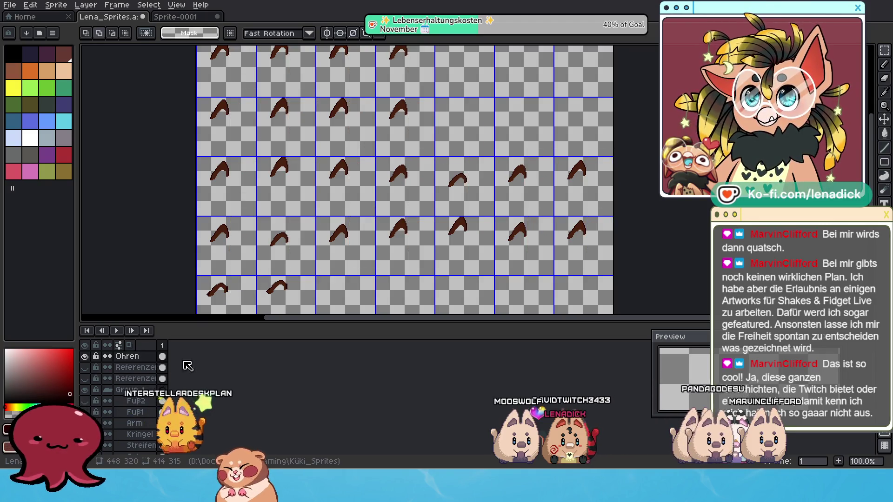
{"action": "left_click_drag", "start_coordinate": [270, 312], "coordinate": [305, 371]}
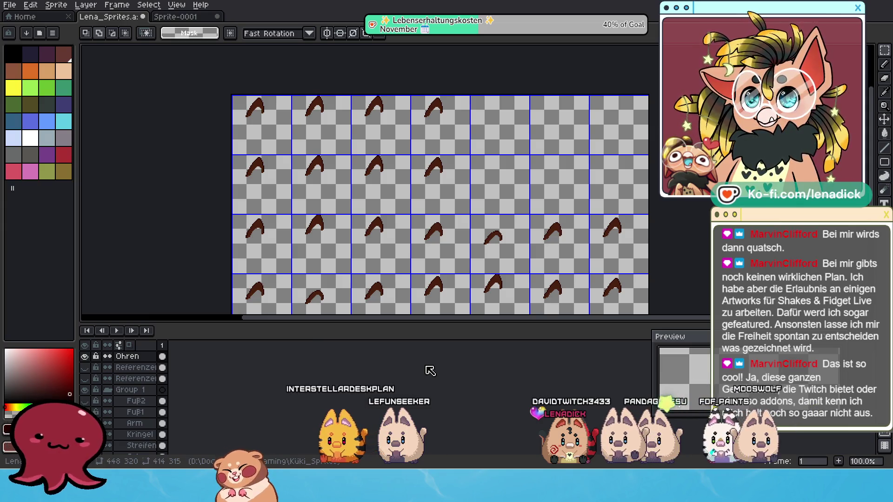
Create a new layer named Ohr2 and paste the cut ears onto it
{"action": "left_click", "coordinate": [86, 4]}
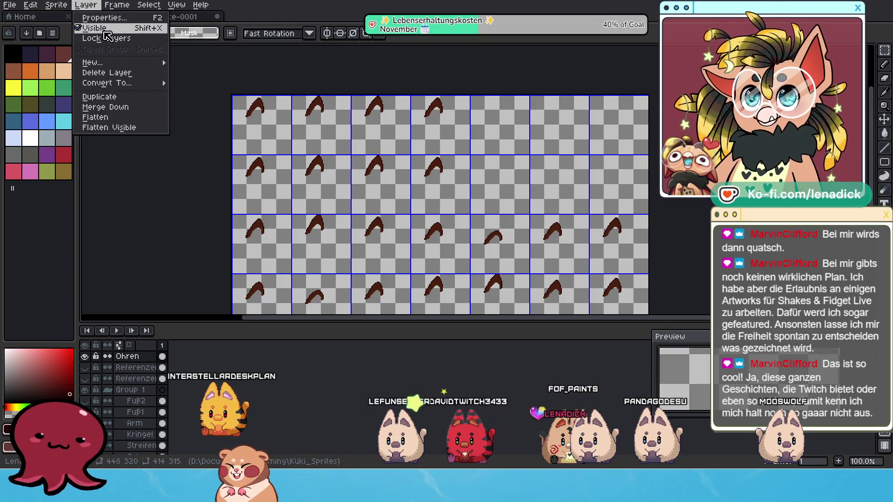
{"action": "mouse_move", "coordinate": [108, 65]}
{"action": "left_click", "coordinate": [200, 63]}
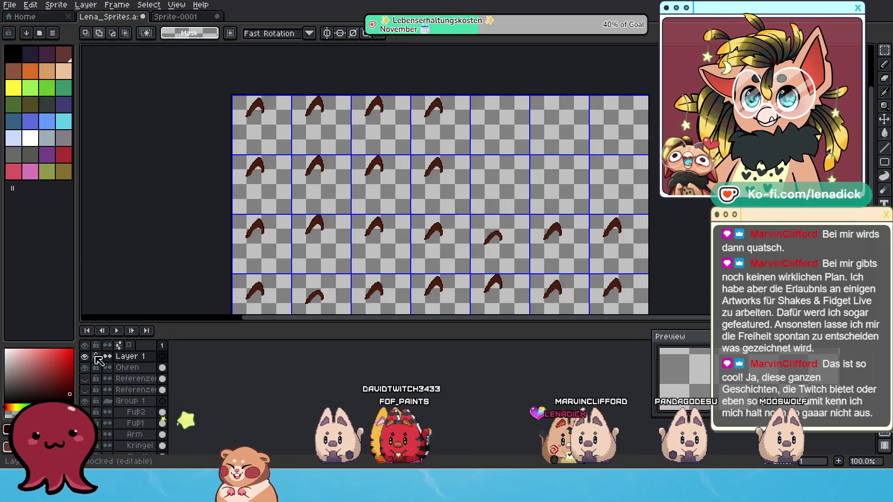
{"action": "double_click", "coordinate": [141, 361]}
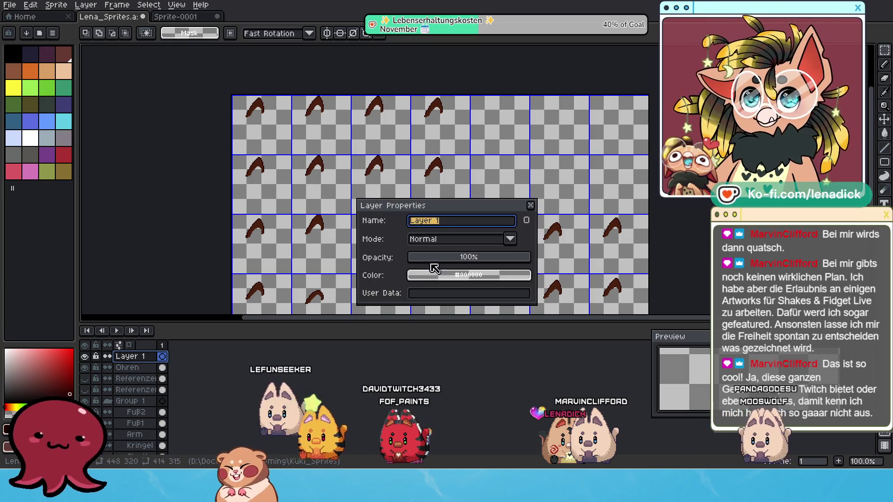
{"action": "type", "text": "Ohr2"}
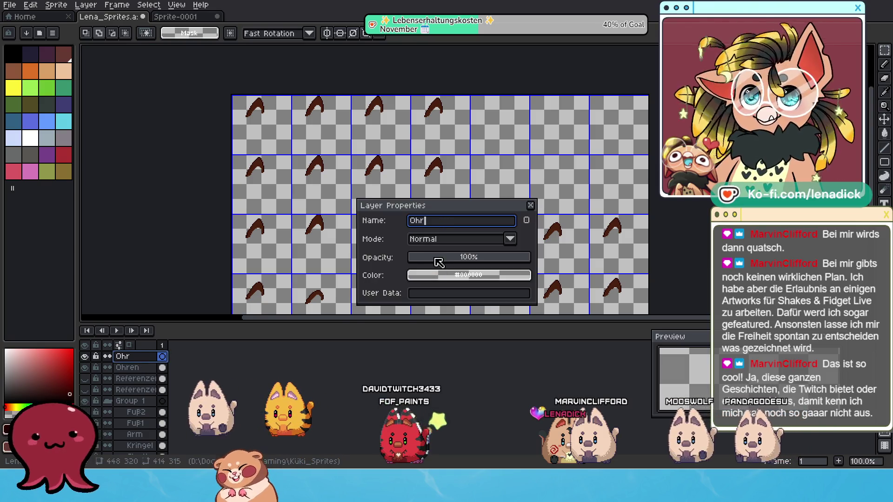
{"action": "left_click", "coordinate": [530, 206]}
{"action": "key", "text": "ctrl+v"}
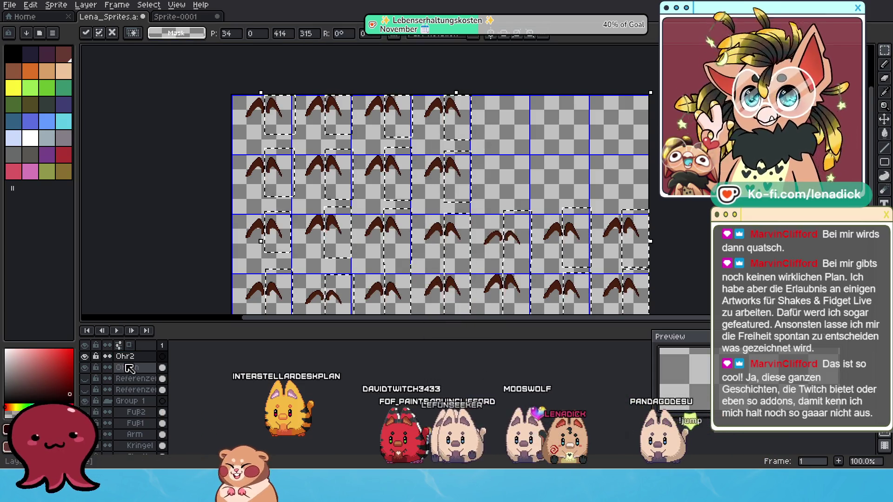
Rename the Ohren layer to Ohr1
{"action": "double_click", "coordinate": [126, 367]}
{"action": "key", "text": "End"}
{"action": "key", "text": "BackSpace"}
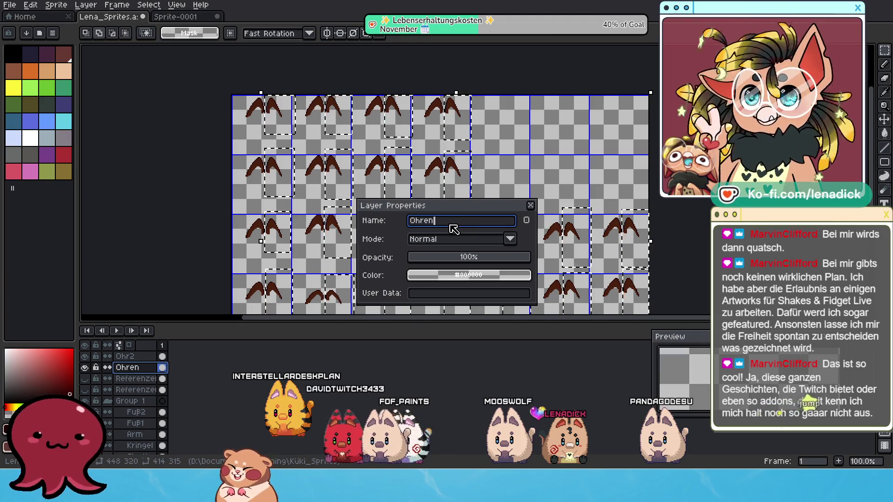
{"action": "type", "text": "1"}
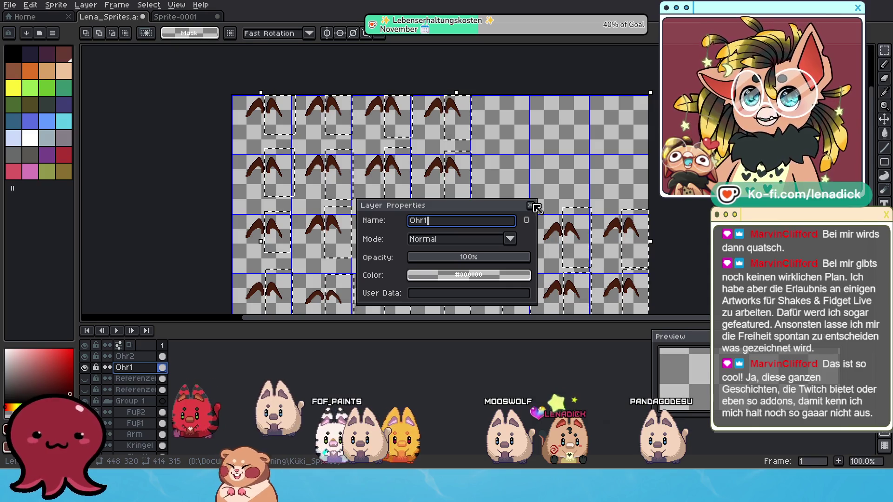
{"action": "left_click", "coordinate": [530, 205]}
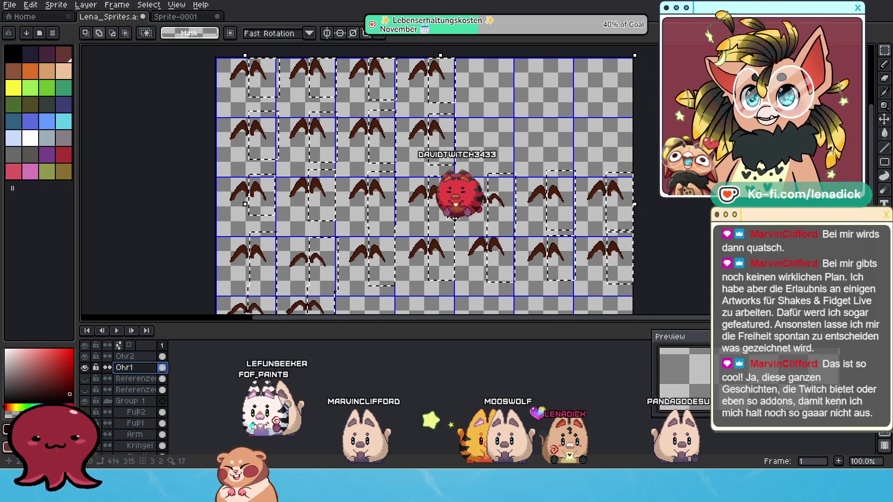
Return to the Ohr1 layer, clear the dashed selections and recentre the sheet
{"action": "left_click", "coordinate": [126, 358]}
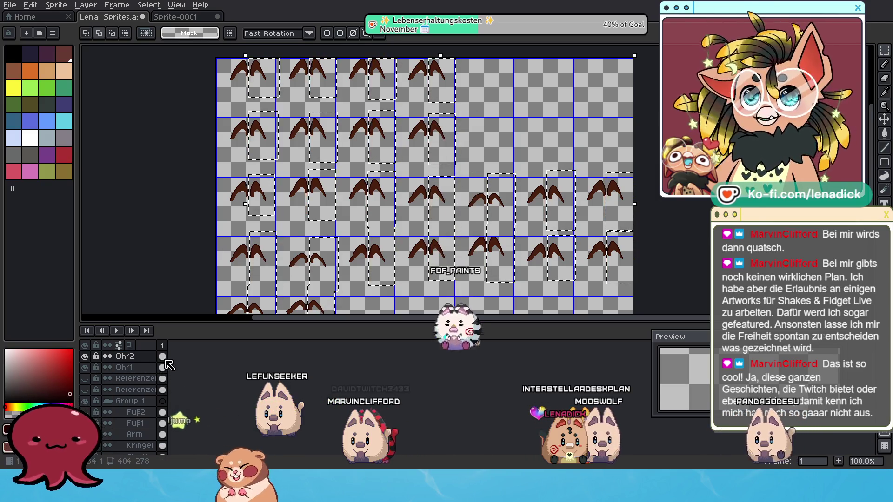
{"action": "left_click", "coordinate": [138, 367]}
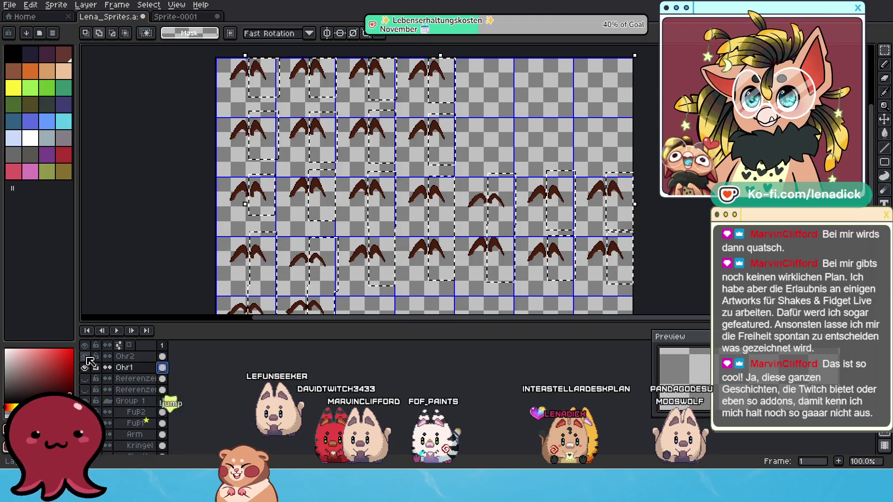
{"action": "scroll", "coordinate": [241, 209], "scroll_direction": "down", "scroll_amount": 1}
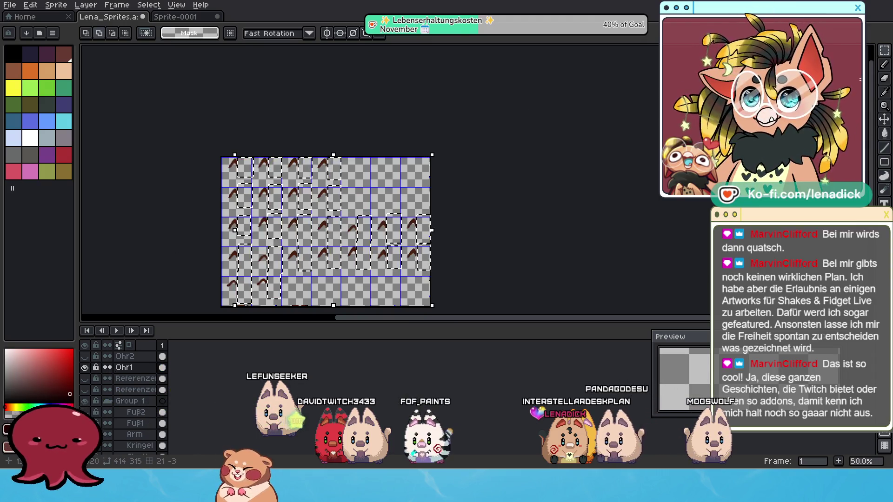
{"action": "scroll", "coordinate": [439, 199], "scroll_direction": "up", "scroll_amount": 1}
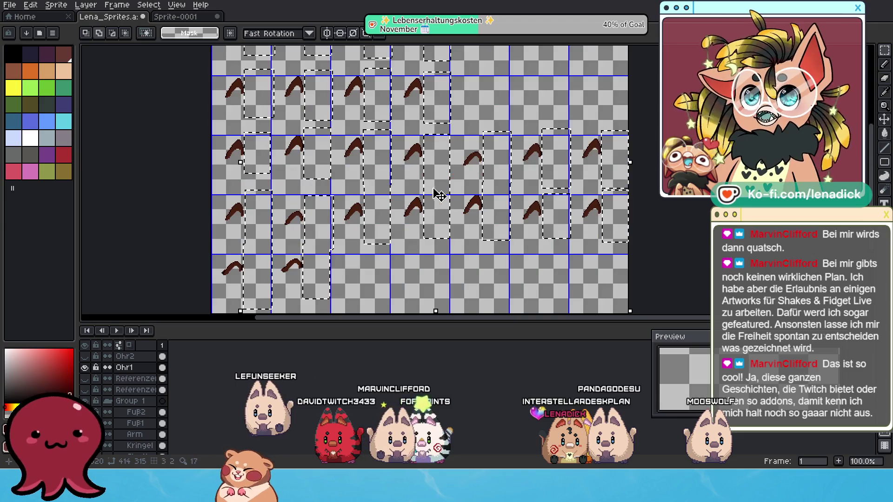
{"action": "key", "text": "ctrl+d"}
{"action": "mouse_move", "coordinate": [313, 118]}
{"action": "left_mouse_down"}
{"action": "mouse_move", "coordinate": [323, 134]}
{"action": "mouse_move", "coordinate": [343, 133]}
{"action": "left_mouse_up"}
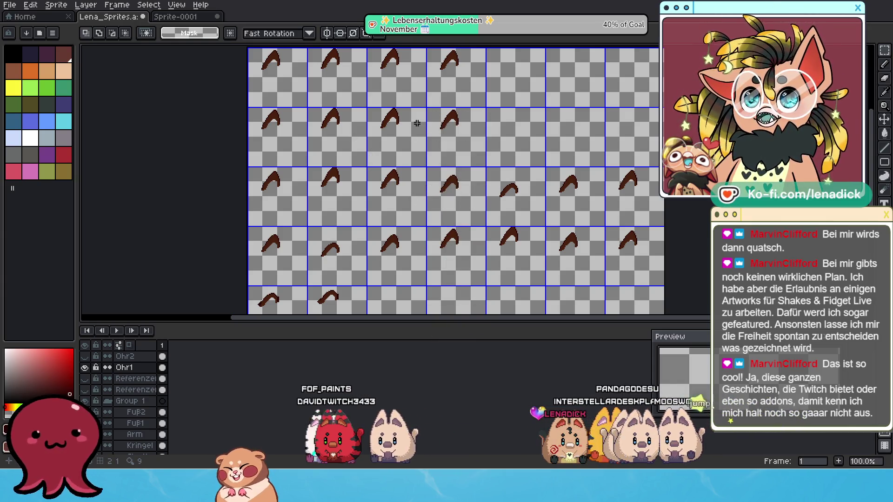
{"action": "mouse_move", "coordinate": [441, 135]}
{"action": "left_mouse_down"}
{"action": "mouse_move", "coordinate": [433, 153]}
{"action": "mouse_move", "coordinate": [412, 125]}
{"action": "mouse_move", "coordinate": [424, 117]}
{"action": "mouse_move", "coordinate": [416, 135]}
{"action": "mouse_move", "coordinate": [402, 117]}
{"action": "left_mouse_up"}
{"action": "scroll", "coordinate": [415, 135], "scroll_direction": "down", "scroll_amount": 1}
{"action": "scroll", "coordinate": [410, 139], "scroll_direction": "up", "scroll_amount": 1}
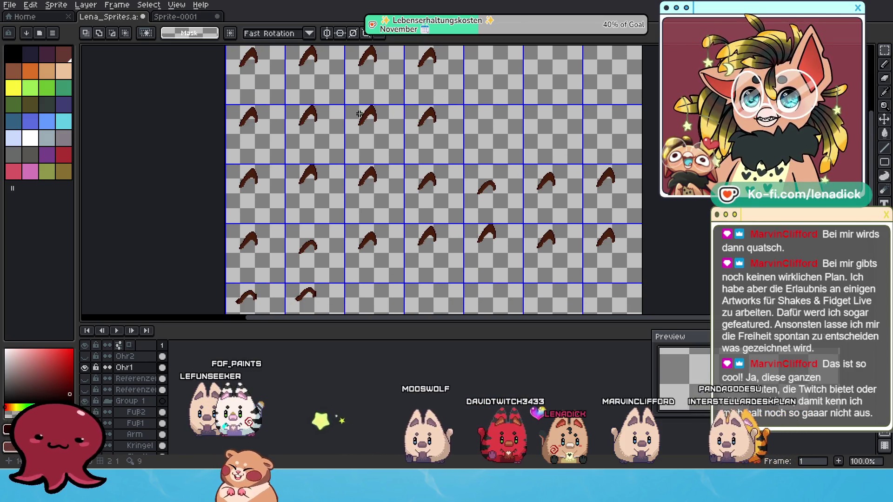
Export the Ohr1 ear layer as Küki_Ohr1.png, accepting the PNG layers warning
{"action": "left_click", "coordinate": [17, 11]}
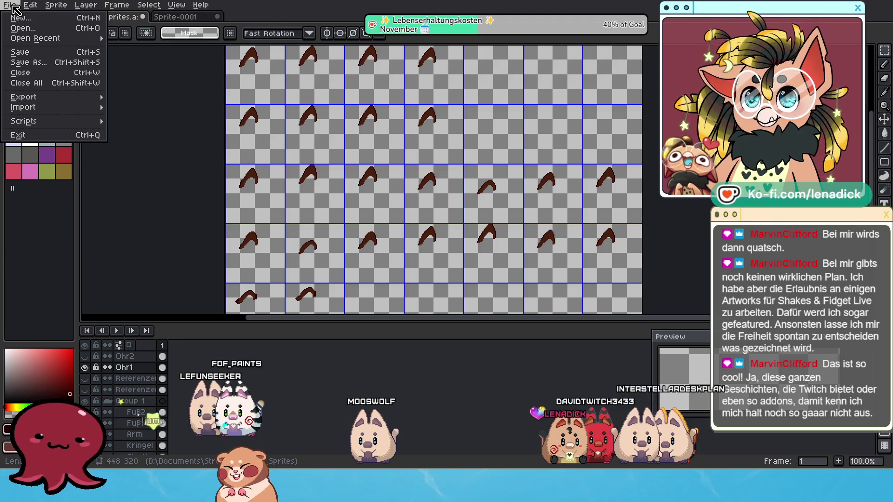
{"action": "mouse_move", "coordinate": [40, 42]}
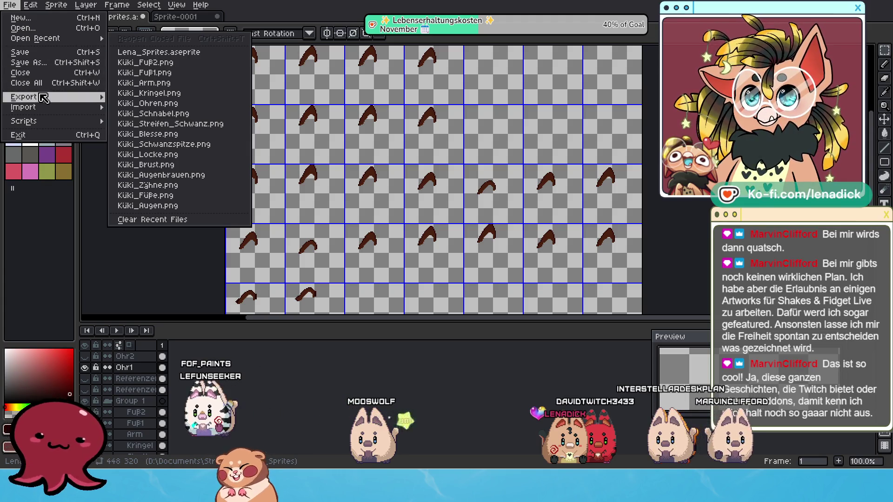
{"action": "mouse_move", "coordinate": [42, 97]}
{"action": "left_click", "coordinate": [152, 100]}
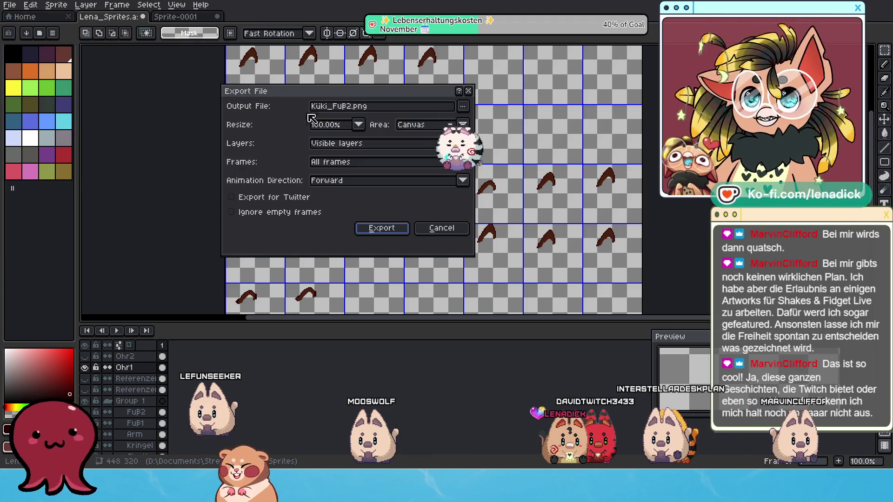
{"action": "key", "text": "BackSpace"}
{"action": "key", "text": "BackSpace"}
{"action": "key", "text": "BackSpace"}
{"action": "type", "text": "Ohr1"}
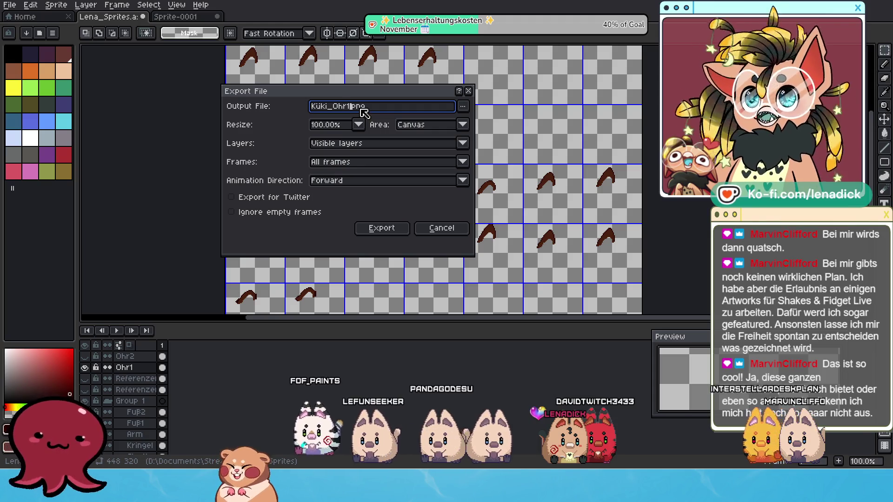
{"action": "left_click", "coordinate": [385, 234]}
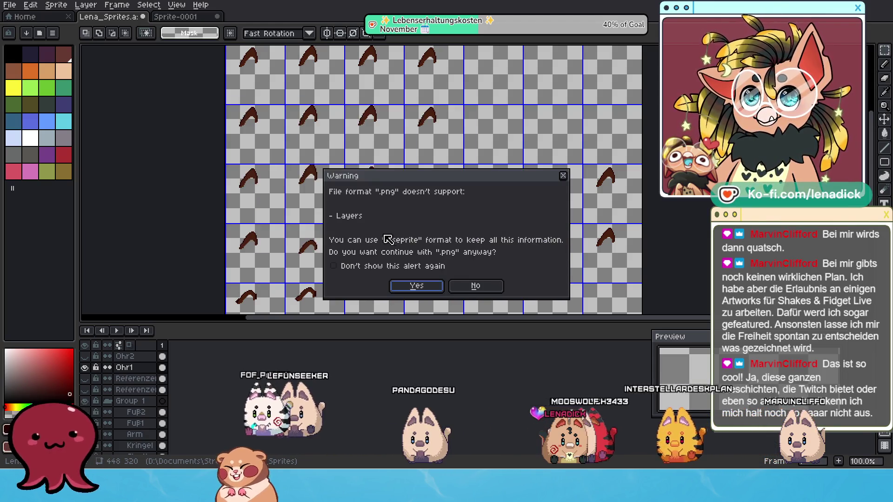
{"action": "left_click", "coordinate": [417, 285]}
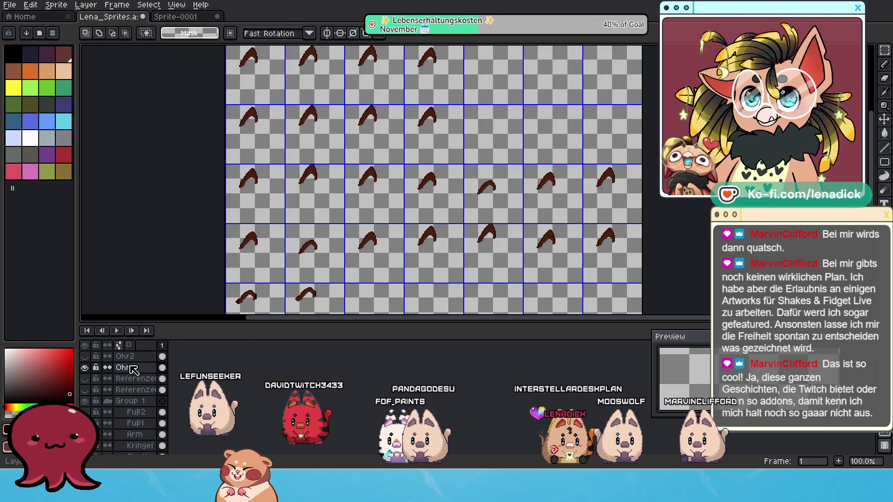
{"action": "left_click", "coordinate": [85, 356]}
Toggle the ear layers' visibility so Ohr2 shows and Ohr1 stays hidden
{"action": "left_click", "coordinate": [85, 367]}
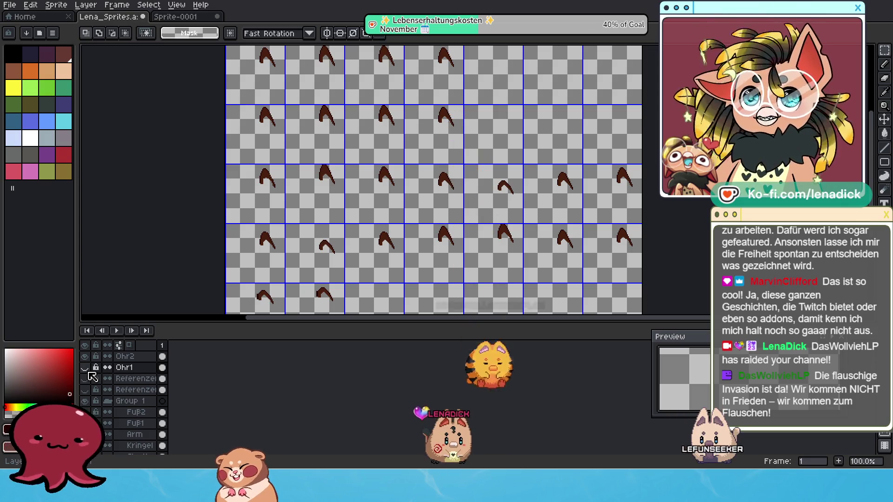
{"action": "left_click", "coordinate": [87, 370]}
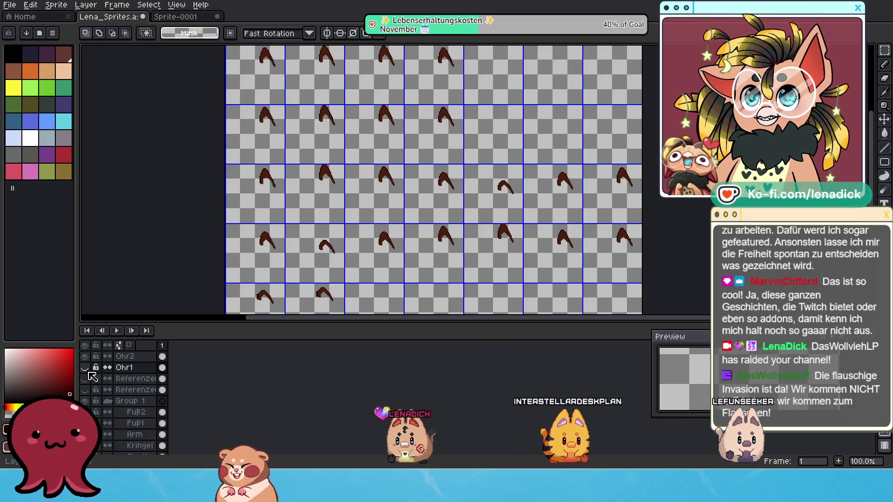
{"action": "left_click", "coordinate": [84, 356]}
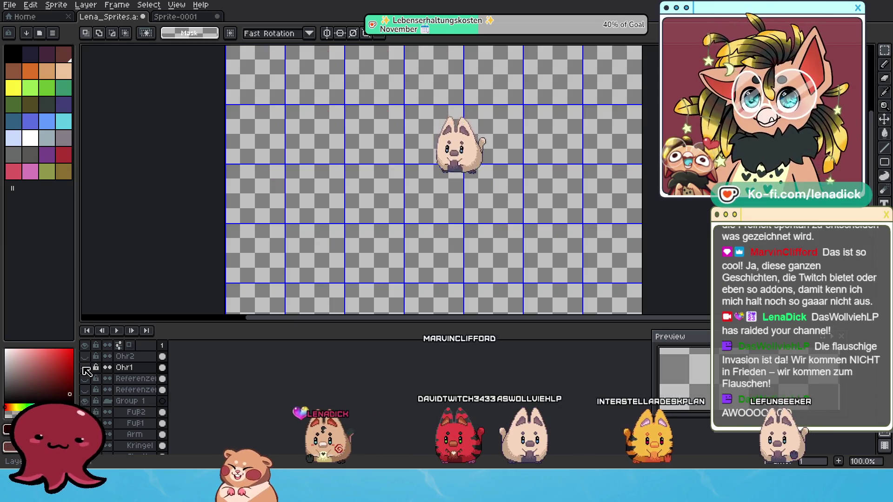
{"action": "left_click", "coordinate": [85, 367]}
{"action": "left_click", "coordinate": [85, 356]}
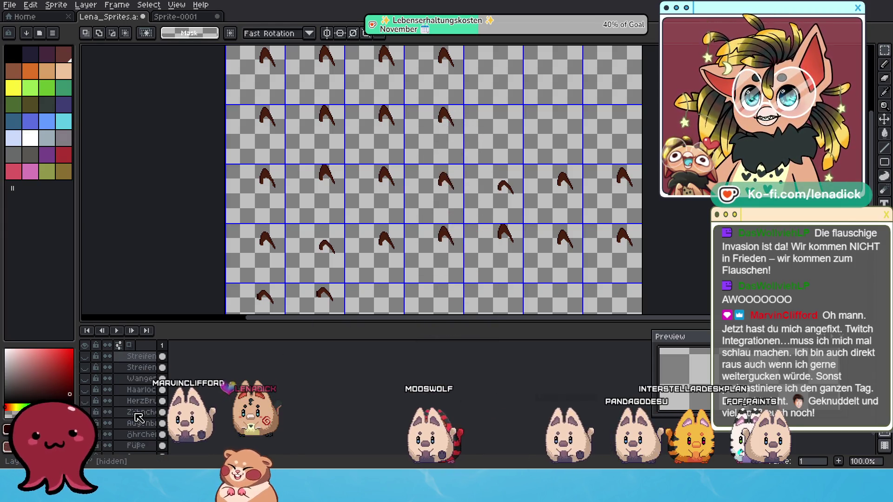
{"action": "scroll", "coordinate": [138, 415], "scroll_direction": "down", "scroll_amount": 5}
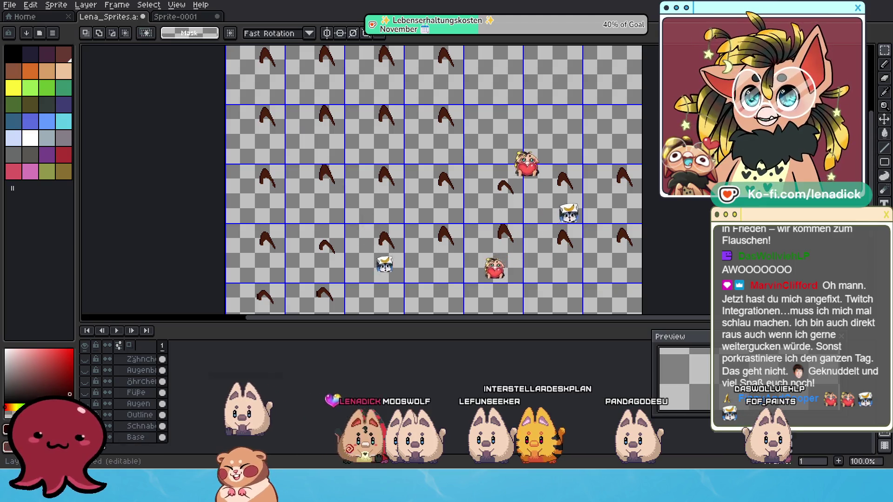
{"action": "left_click", "coordinate": [139, 415]}
{"action": "scroll", "coordinate": [493, 180], "scroll_direction": "up", "scroll_amount": 3}
{"action": "scroll", "coordinate": [465, 167], "scroll_direction": "right", "scroll_amount": 5}
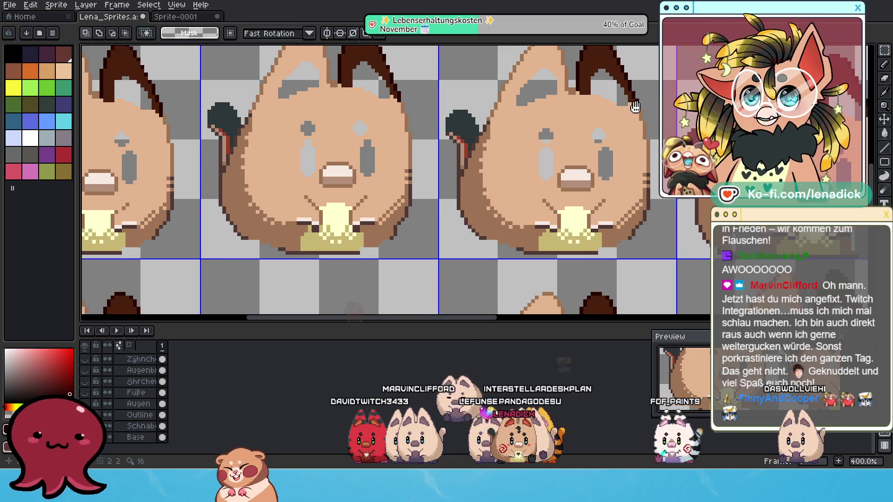
{"action": "scroll", "coordinate": [447, 155], "scroll_direction": "up", "scroll_amount": 2}
{"action": "scroll", "coordinate": [422, 159], "scroll_direction": "down", "scroll_amount": 5}
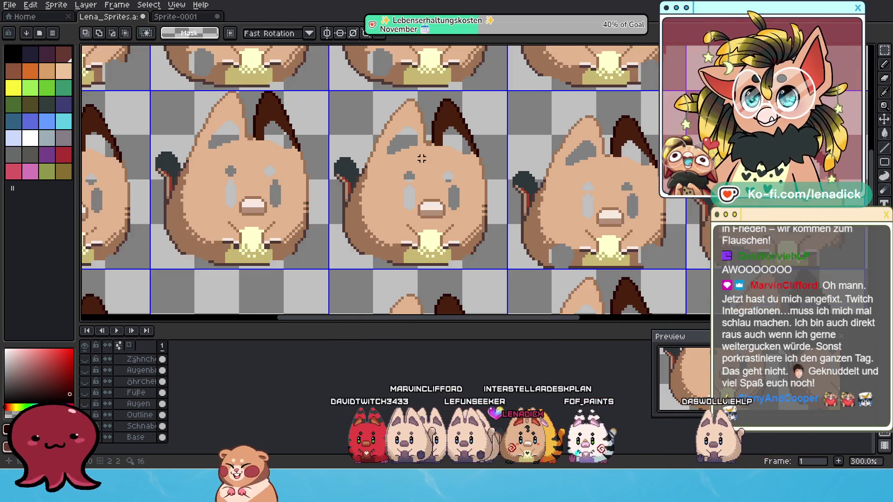
{"action": "scroll", "coordinate": [442, 173], "scroll_direction": "up", "scroll_amount": 2}
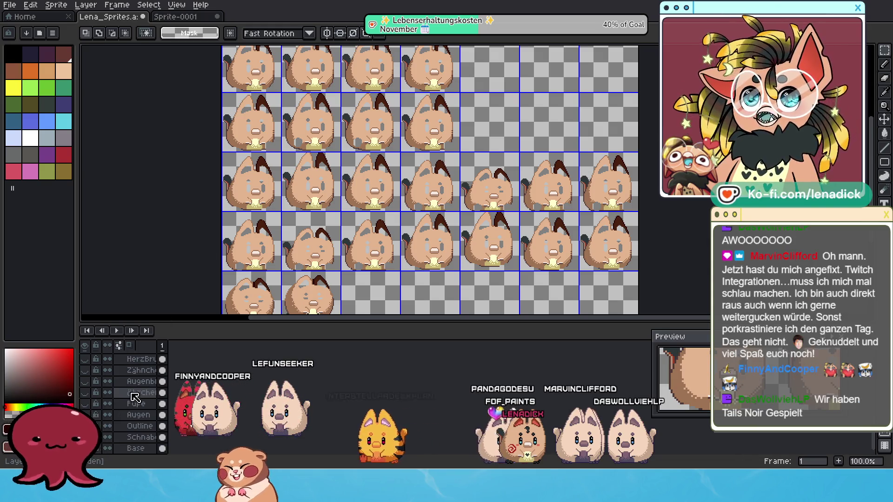
{"action": "scroll", "coordinate": [142, 408], "scroll_direction": "up", "scroll_amount": 2}
{"action": "left_click", "coordinate": [85, 393], "text": "alt"}
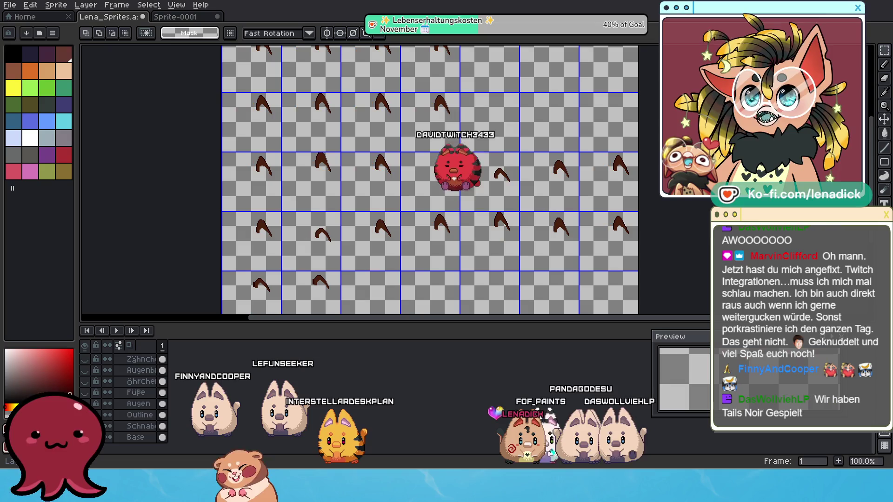
{"action": "scroll", "coordinate": [142, 409], "scroll_direction": "up", "scroll_amount": 3}
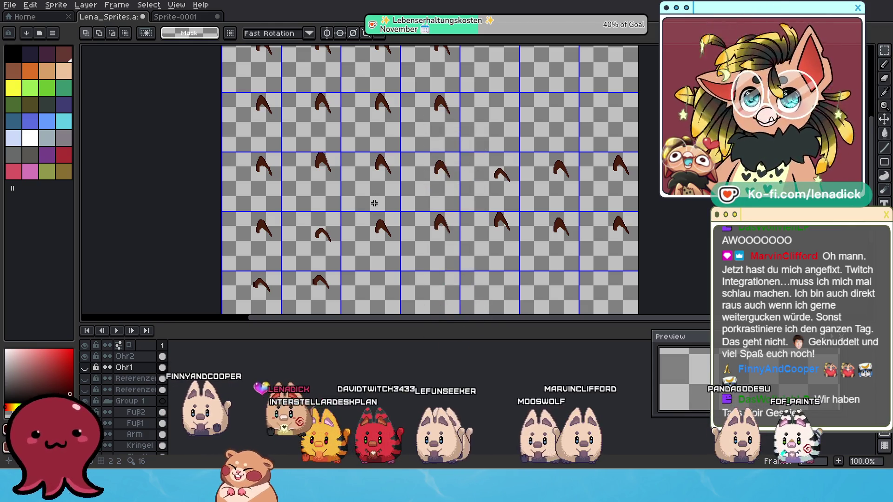
{"action": "scroll", "coordinate": [406, 180], "scroll_direction": "up", "scroll_amount": 1}
{"action": "scroll", "coordinate": [406, 179], "scroll_direction": "right", "scroll_amount": 1}
{"action": "scroll", "coordinate": [405, 180], "scroll_direction": "up", "scroll_amount": 1}
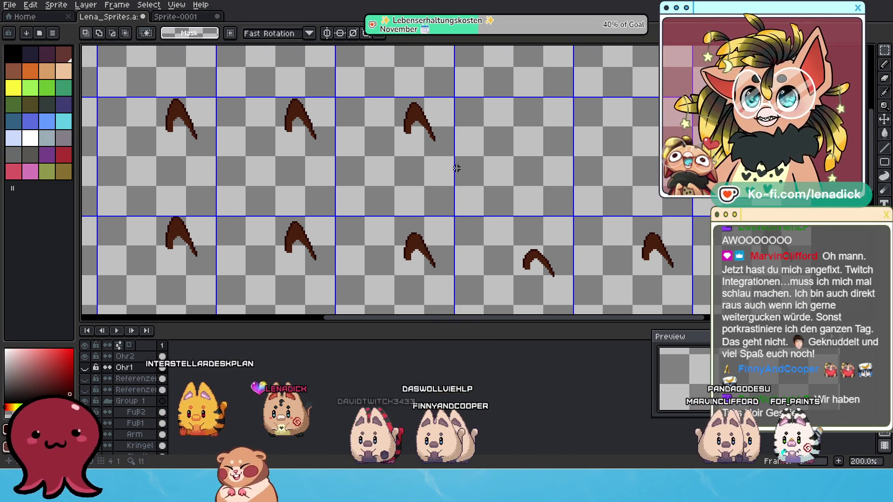
{"action": "scroll", "coordinate": [457, 168], "scroll_direction": "down", "scroll_amount": 1}
{"action": "scroll", "coordinate": [446, 139], "scroll_direction": "right", "scroll_amount": 1}
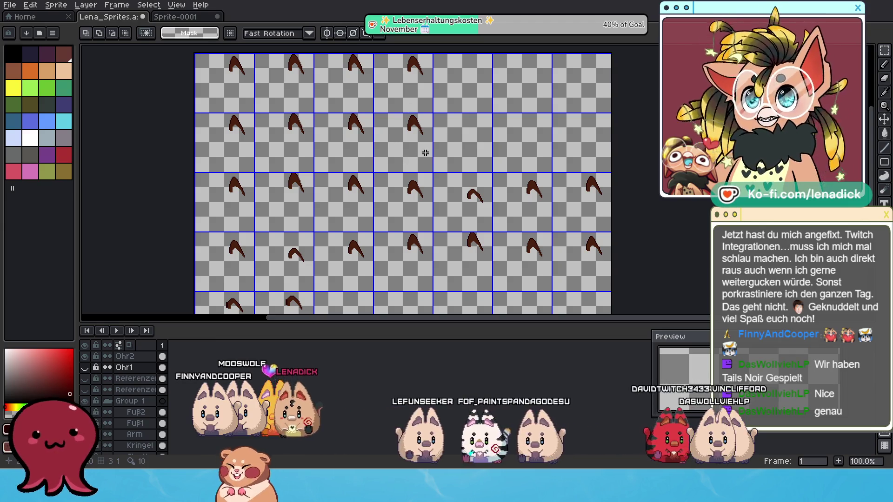
{"action": "scroll", "coordinate": [430, 143], "scroll_direction": "down", "scroll_amount": 1}
{"action": "scroll", "coordinate": [433, 186], "scroll_direction": "up", "scroll_amount": 1}
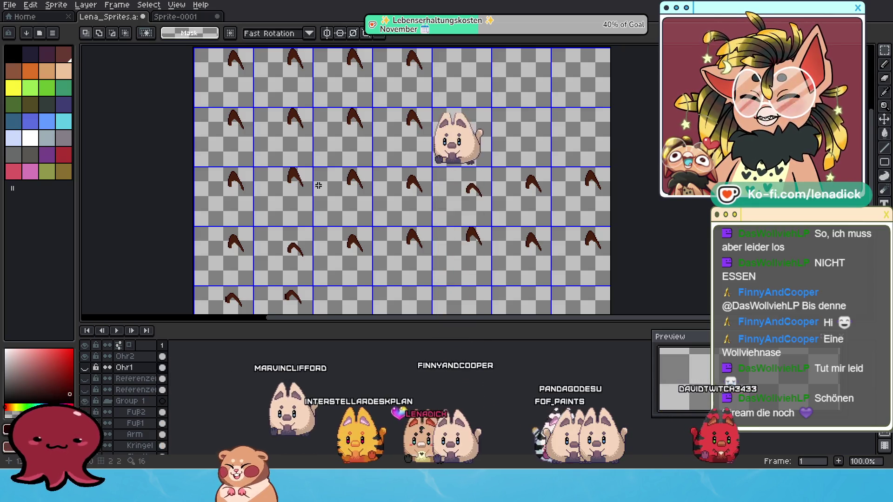
Briefly show the Base body layer to check it, then undo to hide it again
{"action": "scroll", "coordinate": [325, 144], "scroll_direction": "up", "scroll_amount": 1}
{"action": "scroll", "coordinate": [229, 162], "scroll_direction": "up", "scroll_amount": 1}
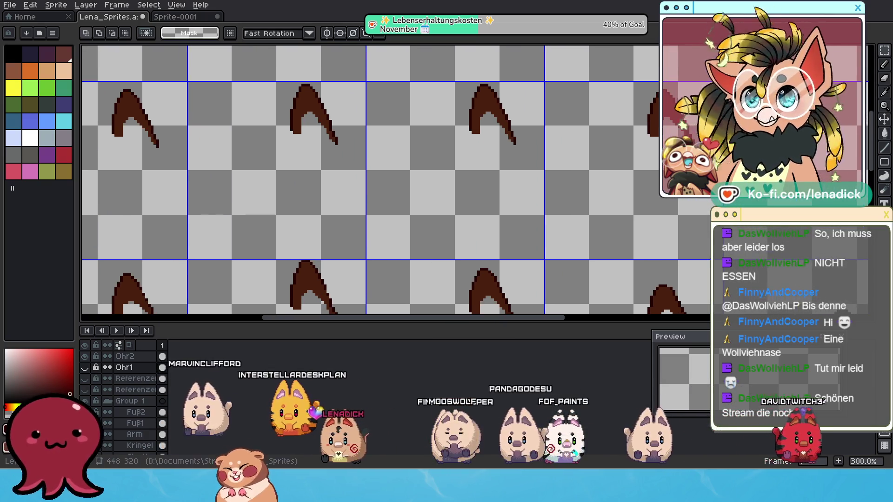
{"action": "scroll", "coordinate": [141, 440], "scroll_direction": "down", "scroll_amount": 3}
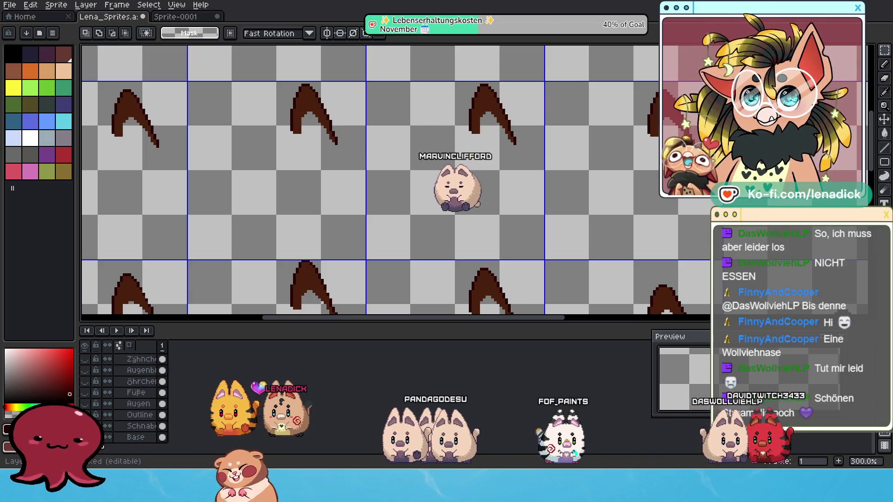
{"action": "left_click", "coordinate": [85, 437]}
{"action": "left_click_drag", "start_coordinate": [277, 191], "coordinate": [358, 169]}
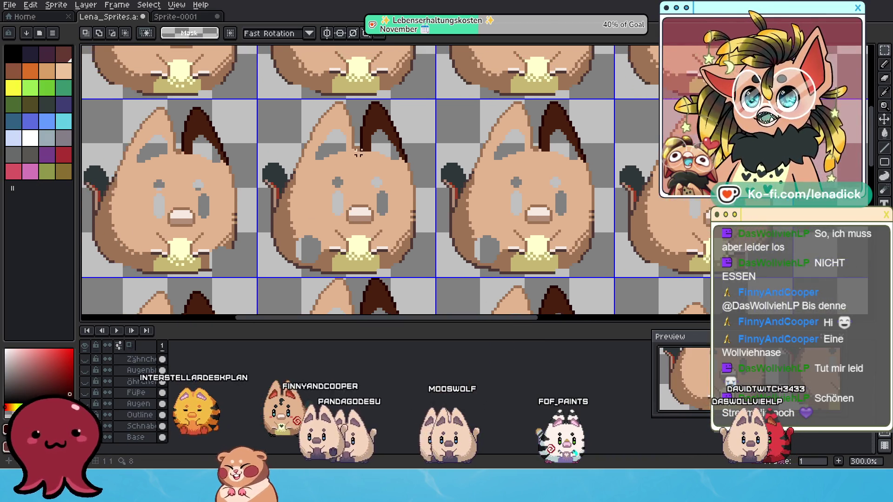
{"action": "key", "text": "ctrl+z"}
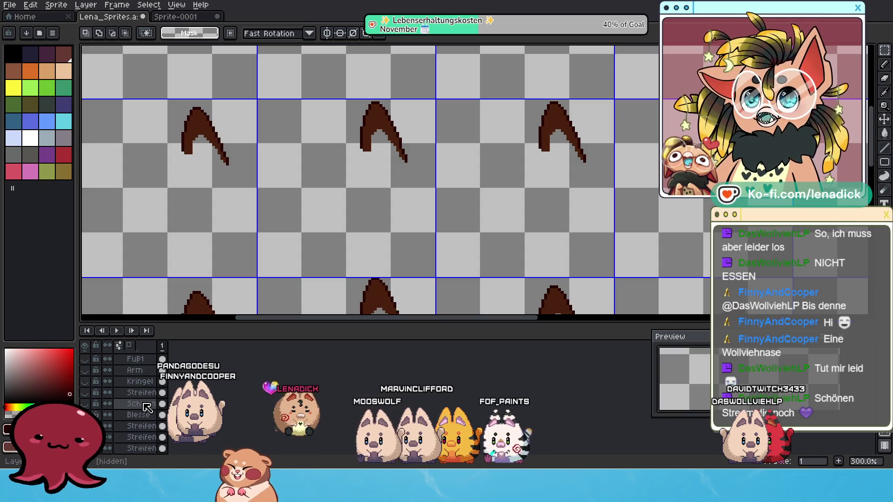
Select the Ohr2 layer and zoom back out to 200%
{"action": "scroll", "coordinate": [147, 407], "scroll_direction": "up", "scroll_amount": 2}
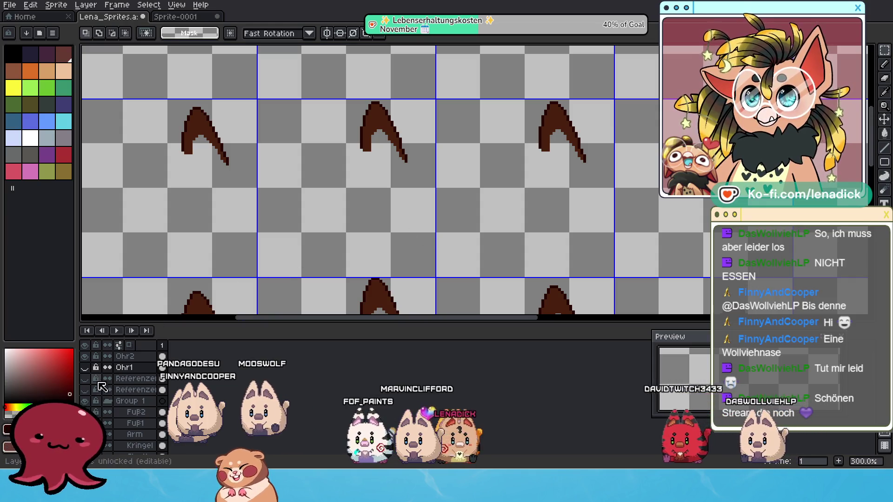
{"action": "left_click", "coordinate": [142, 357]}
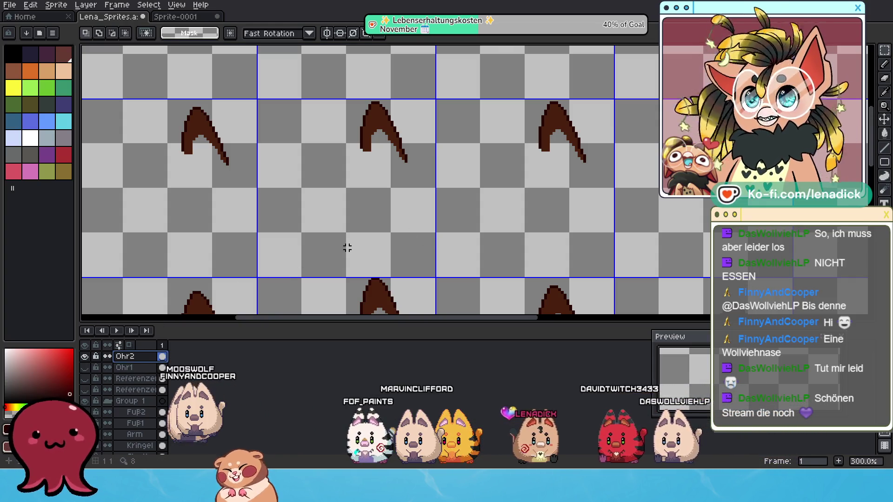
{"action": "scroll", "coordinate": [351, 248], "scroll_direction": "down", "scroll_amount": 1}
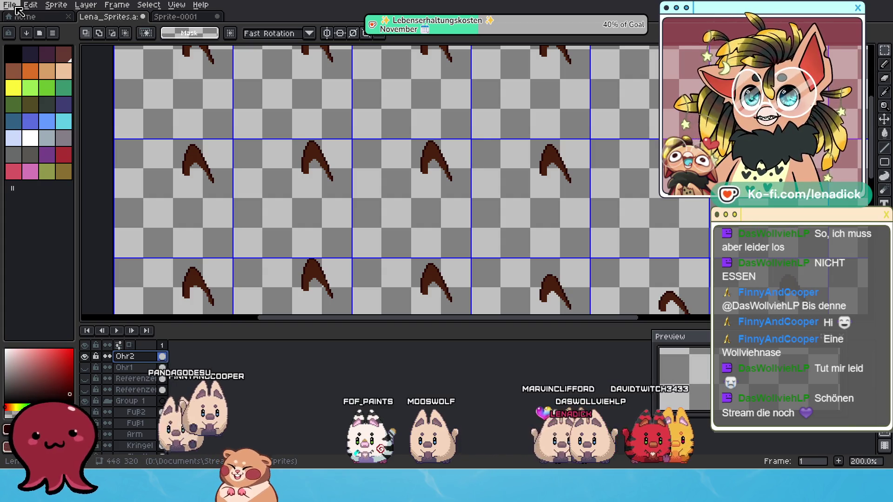
Export all frames of the visible Ohr2 layer as Kuki_Ohr2.png, accepting the format warning
{"action": "left_click", "coordinate": [17, 10]}
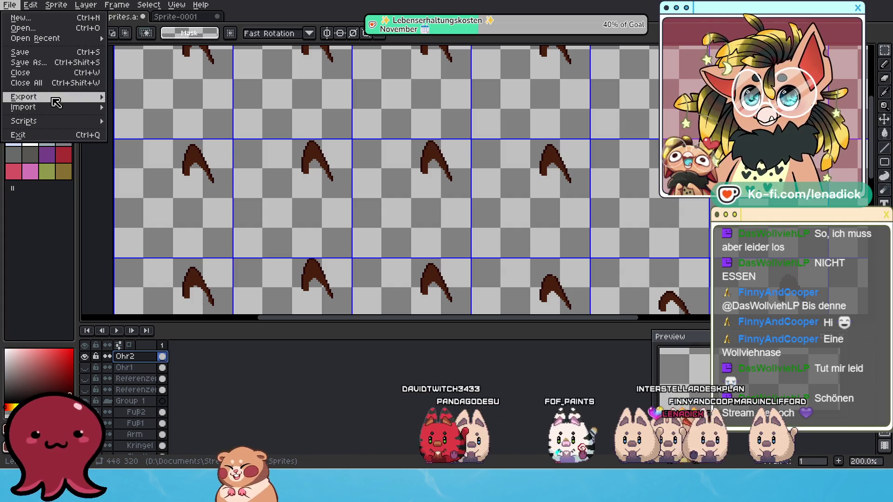
{"action": "mouse_move", "coordinate": [56, 98]}
{"action": "left_click", "coordinate": [132, 99]}
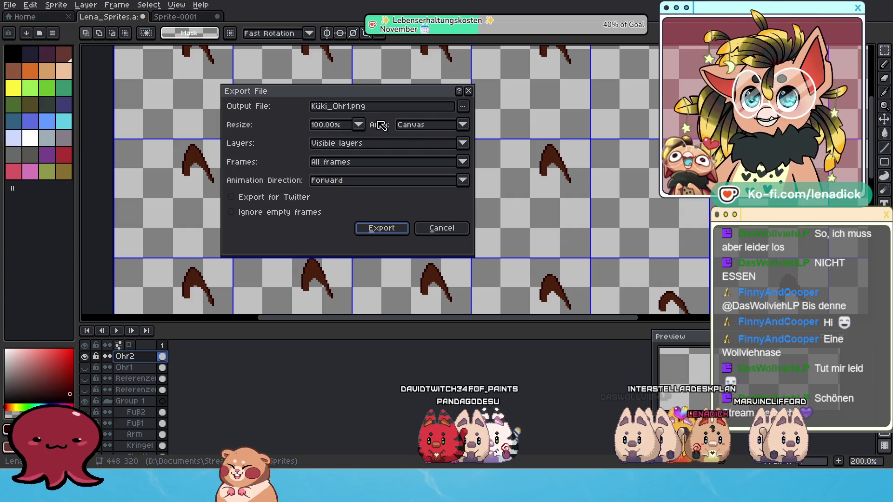
{"action": "type", "text": "2"}
{"action": "left_click", "coordinate": [349, 106]}
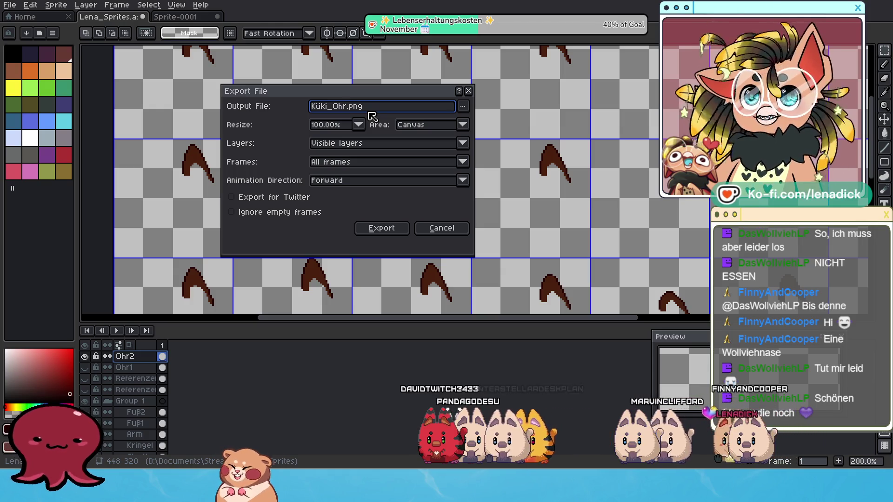
{"action": "left_click", "coordinate": [382, 228]}
{"action": "left_click", "coordinate": [421, 286]}
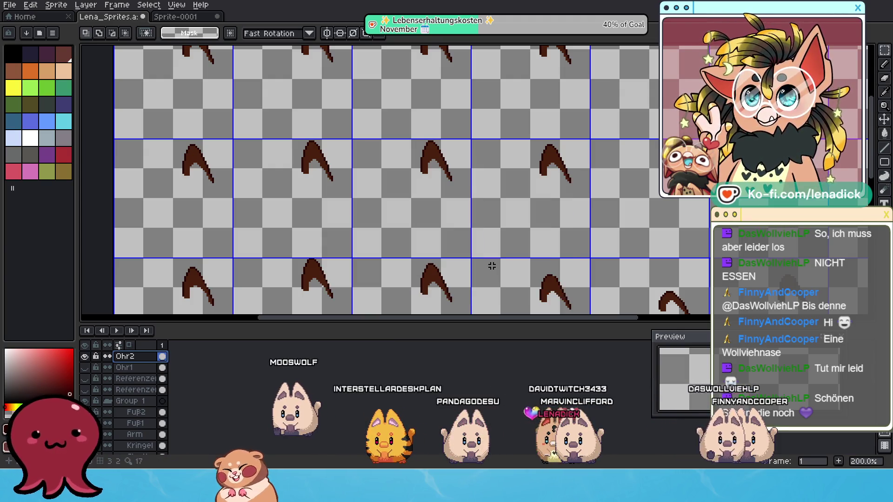
{"action": "scroll", "coordinate": [493, 268], "scroll_direction": "down", "scroll_amount": 2}
Make the hidden sprite layers visible again across the sheet
{"action": "left_click_drag", "start_coordinate": [500, 158], "coordinate": [452, 87]}
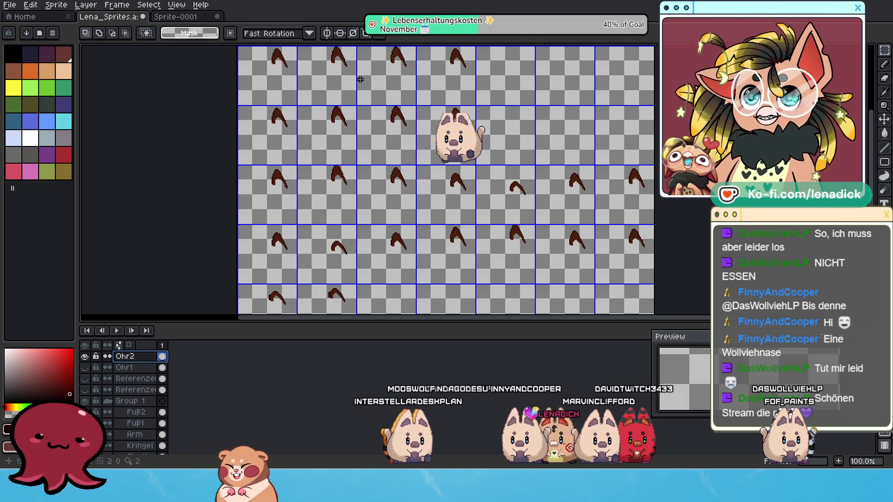
{"action": "scroll", "coordinate": [134, 427], "scroll_direction": "down", "scroll_amount": 5}
{"action": "scroll", "coordinate": [133, 428], "scroll_direction": "down", "scroll_amount": 4}
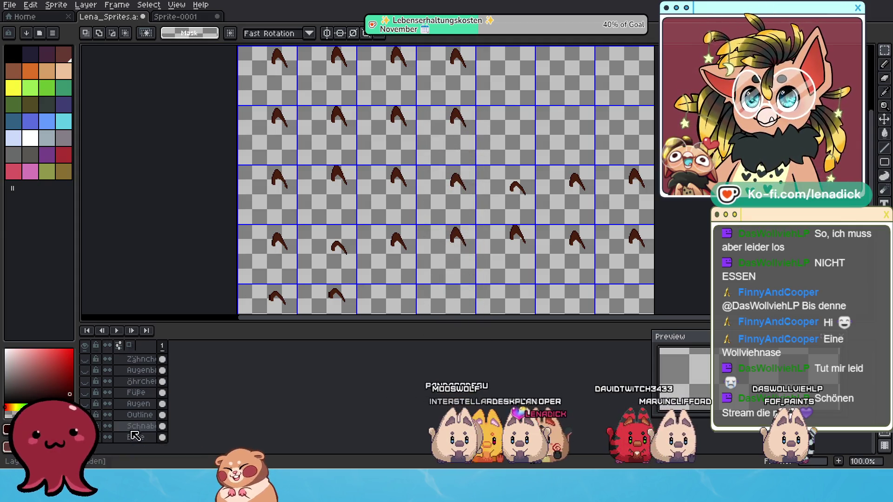
{"action": "left_click", "coordinate": [84, 345]}
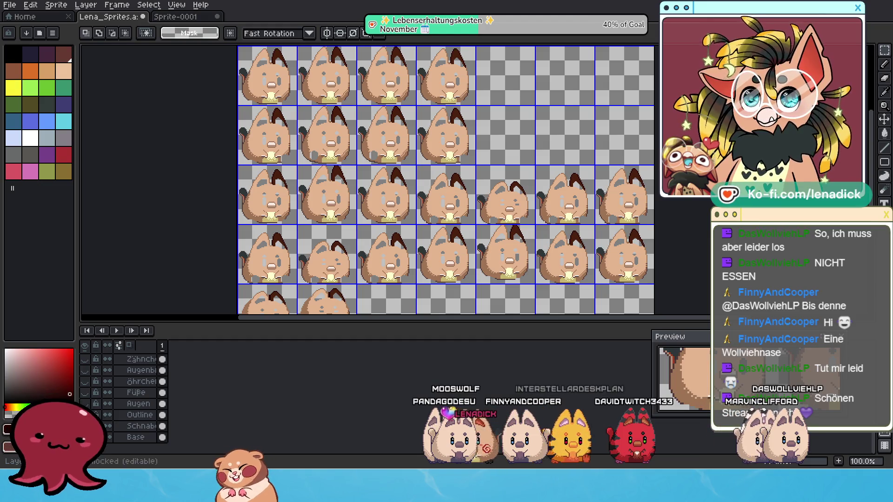
{"action": "scroll", "coordinate": [139, 395], "scroll_direction": "up", "scroll_amount": 5}
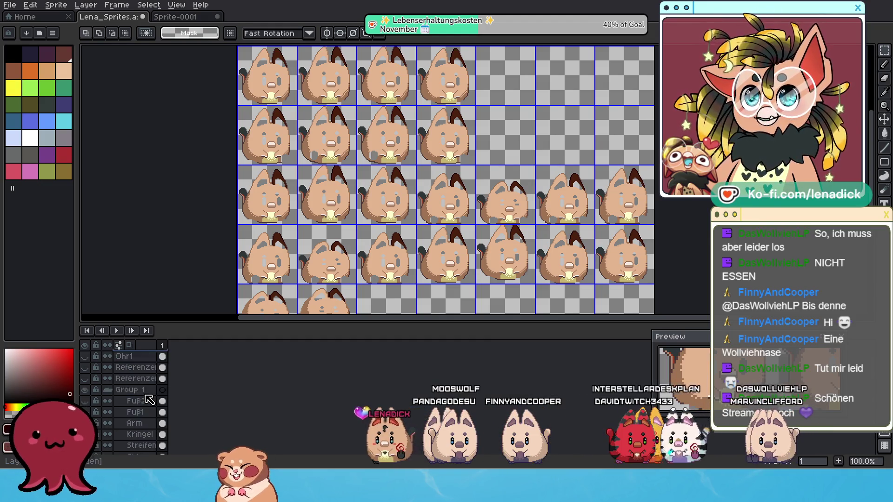
{"action": "scroll", "coordinate": [148, 400], "scroll_direction": "down", "scroll_amount": 1}
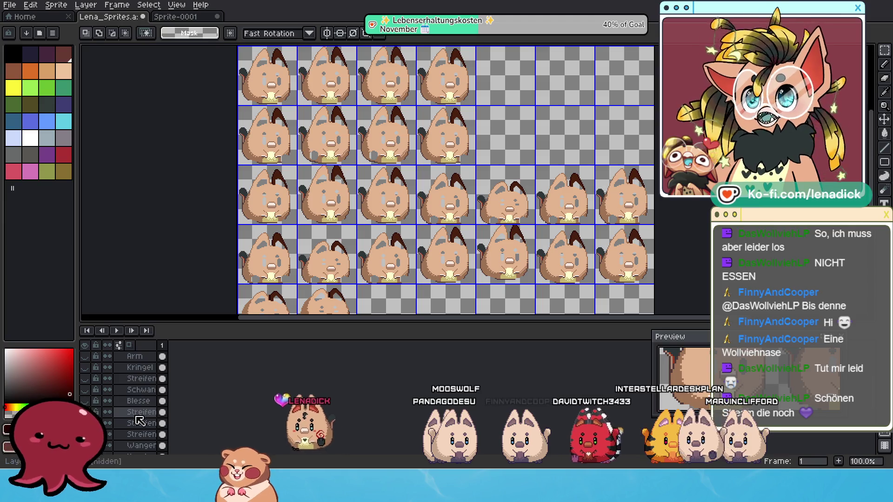
{"action": "scroll", "coordinate": [134, 404], "scroll_direction": "down", "scroll_amount": 1}
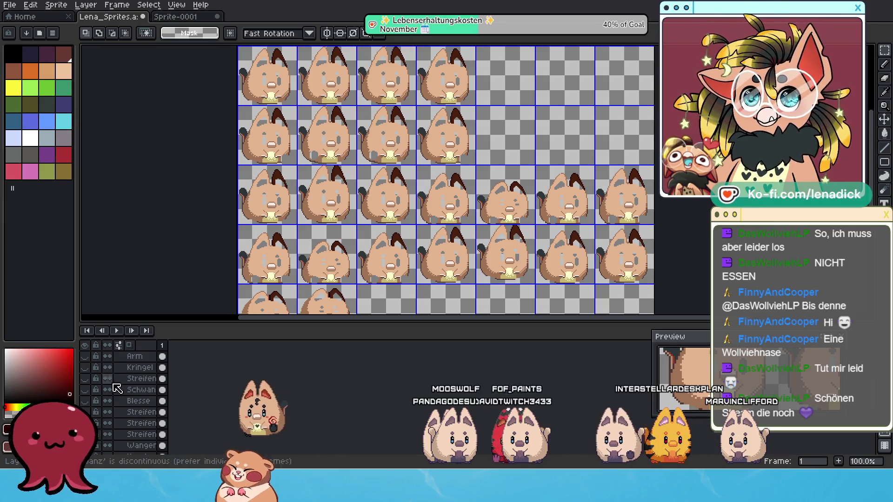
{"action": "scroll", "coordinate": [135, 416], "scroll_direction": "down", "scroll_amount": 3}
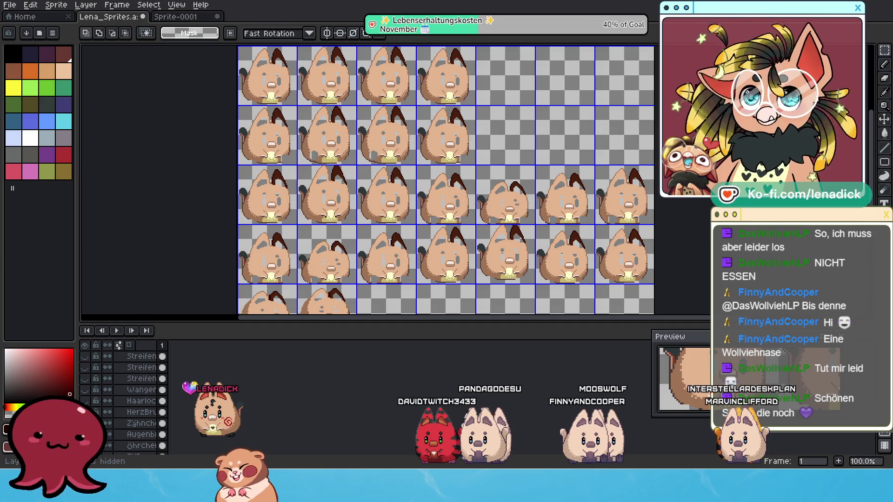
{"action": "scroll", "coordinate": [113, 434], "scroll_direction": "down", "scroll_amount": 1}
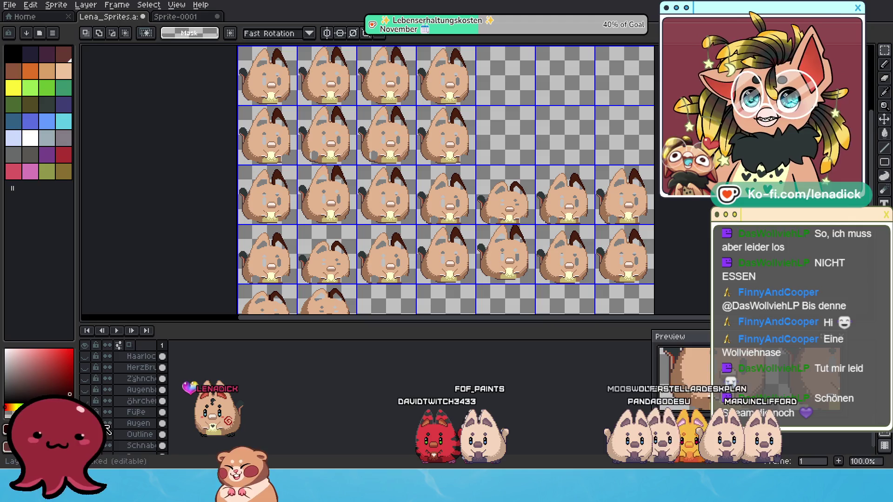
Turn on the Füße layer so the purple feet appear in every frame
{"action": "left_click", "coordinate": [86, 412]}
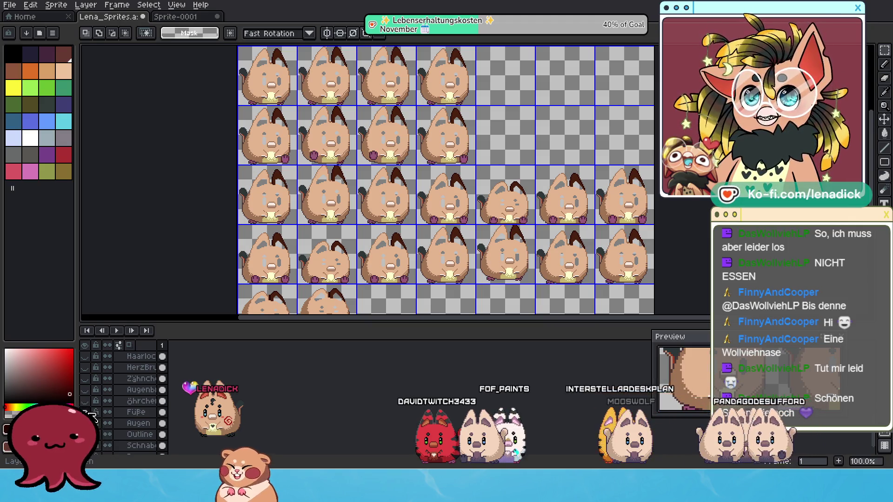
{"action": "scroll", "coordinate": [114, 414], "scroll_direction": "down", "scroll_amount": 2}
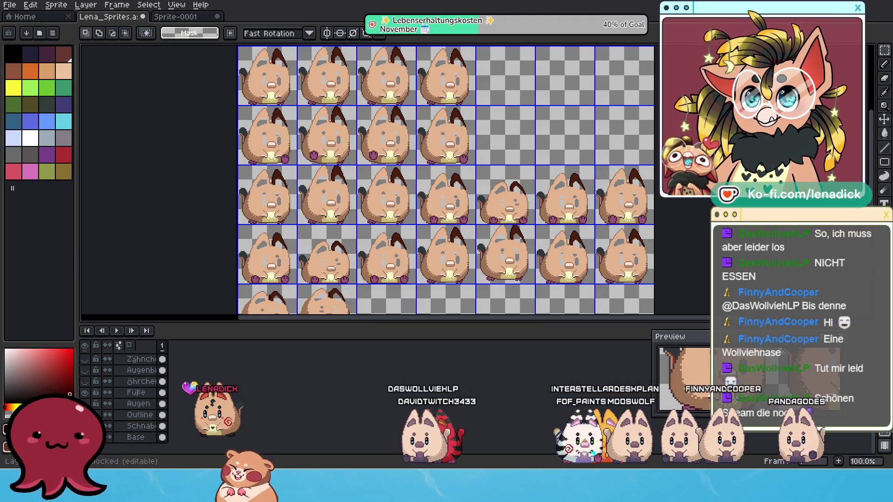
{"action": "scroll", "coordinate": [109, 411], "scroll_direction": "up", "scroll_amount": 2}
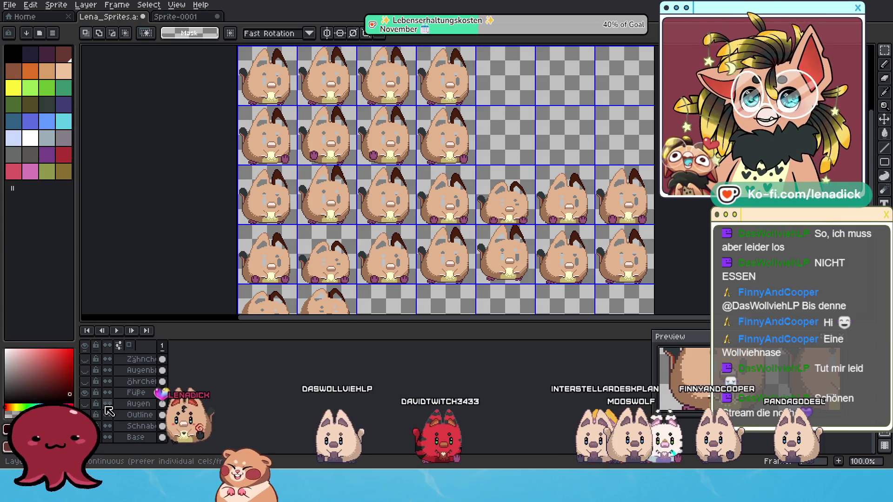
{"action": "scroll", "coordinate": [109, 412], "scroll_direction": "up", "scroll_amount": 8}
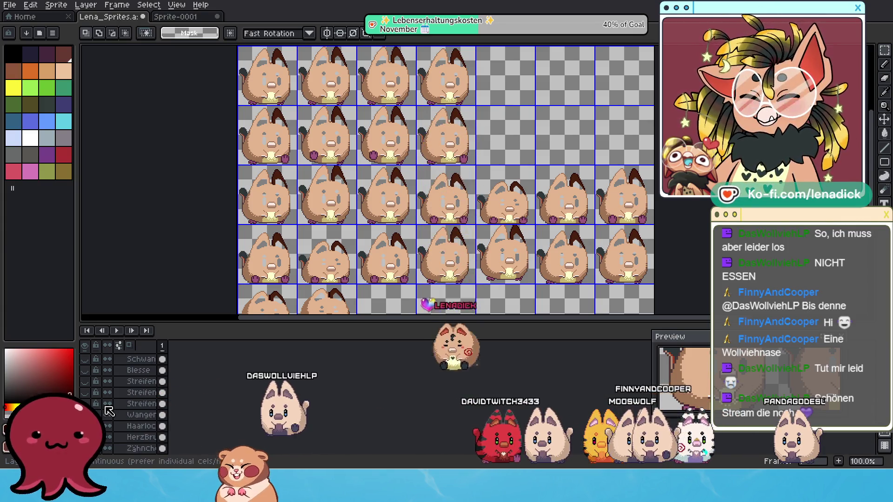
{"action": "scroll", "coordinate": [114, 411], "scroll_direction": "up", "scroll_amount": 6}
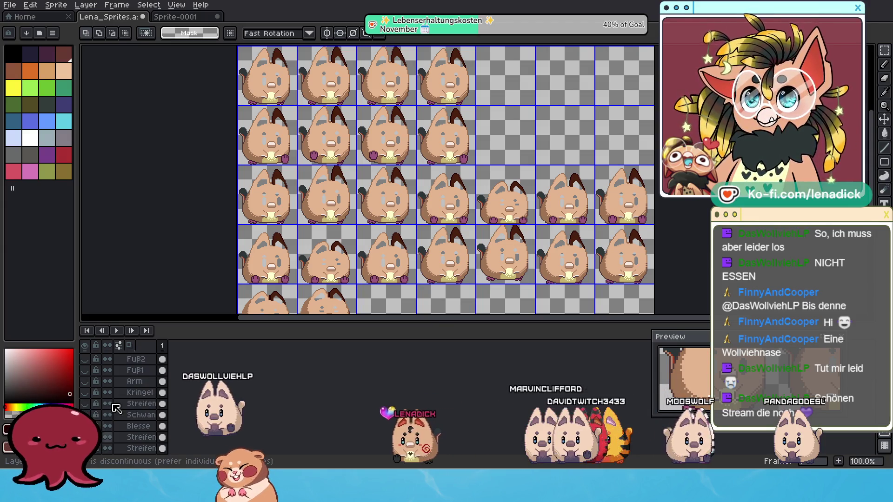
{"action": "scroll", "coordinate": [125, 407], "scroll_direction": "down", "scroll_amount": 8}
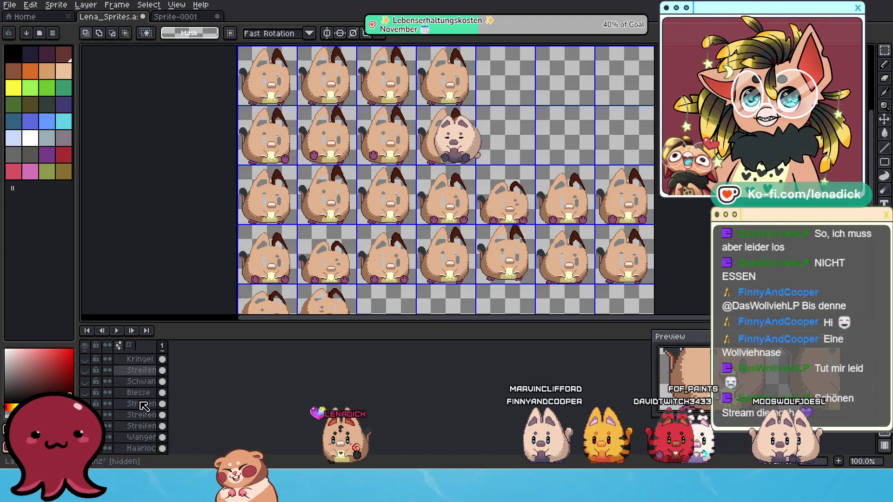
{"action": "scroll", "coordinate": [135, 414], "scroll_direction": "down", "scroll_amount": 4}
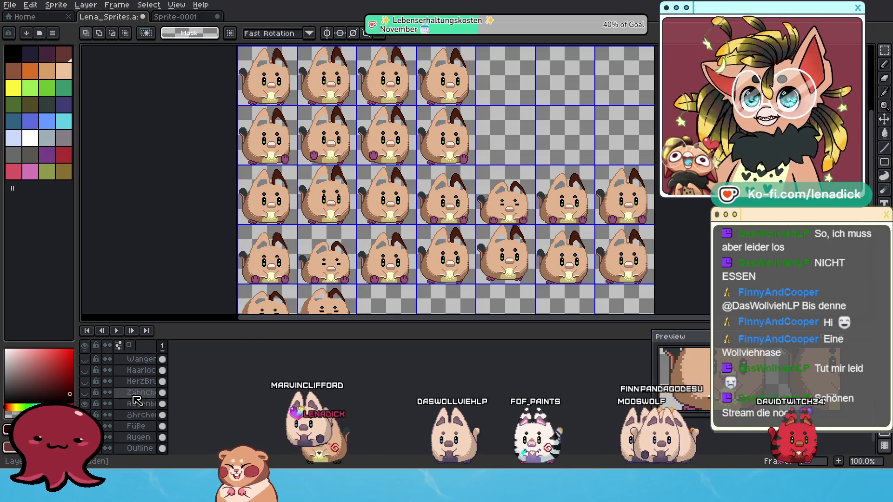
{"action": "scroll", "coordinate": [141, 394], "scroll_direction": "up", "scroll_amount": 1}
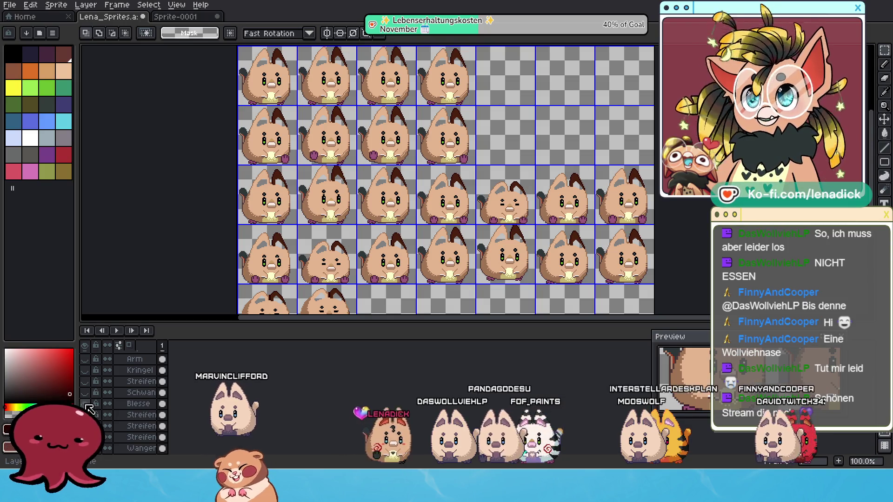
{"action": "scroll", "coordinate": [141, 394], "scroll_direction": "down", "scroll_amount": 2}
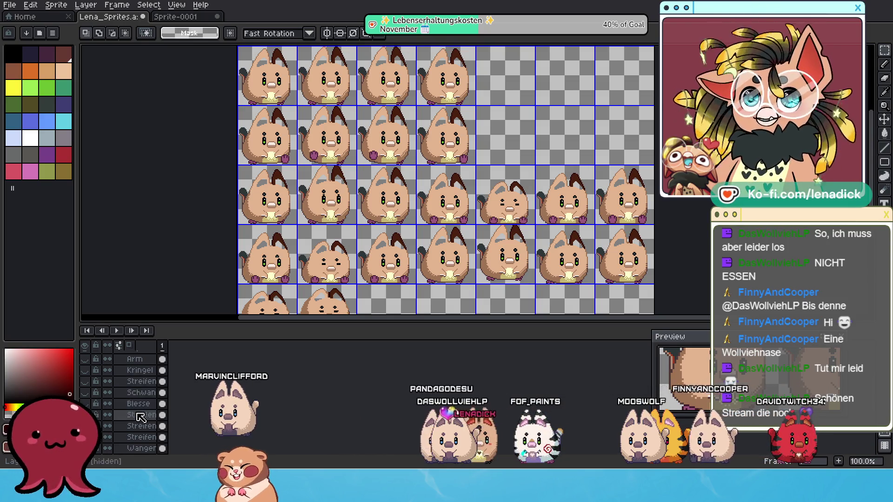
{"action": "scroll", "coordinate": [145, 421], "scroll_direction": "down", "scroll_amount": 2}
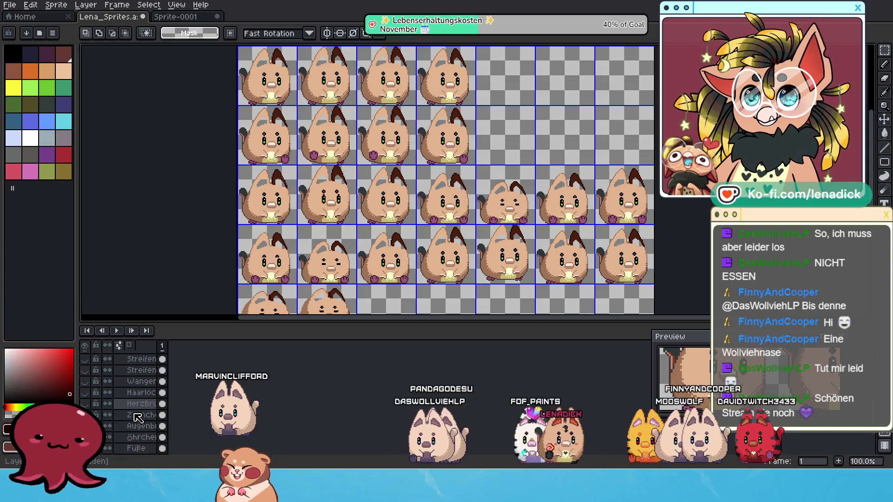
{"action": "scroll", "coordinate": [136, 431], "scroll_direction": "down", "scroll_amount": 1}
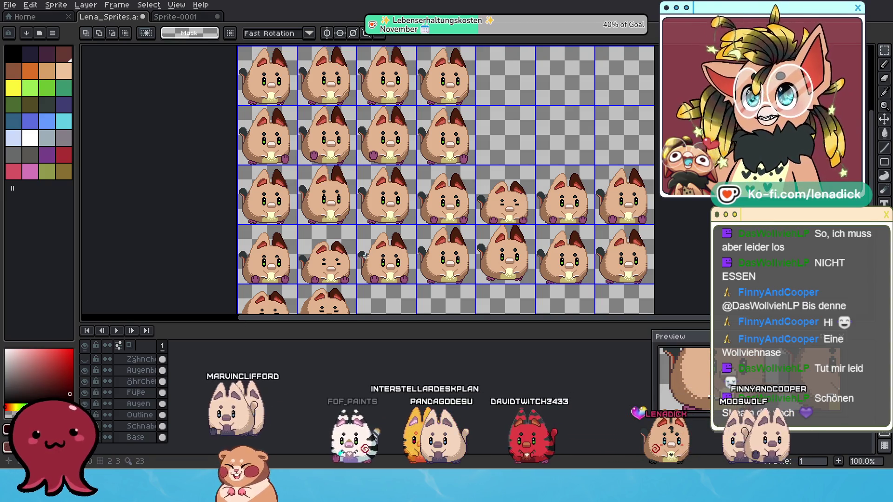
{"action": "scroll", "coordinate": [473, 144], "scroll_direction": "up", "scroll_amount": 1}
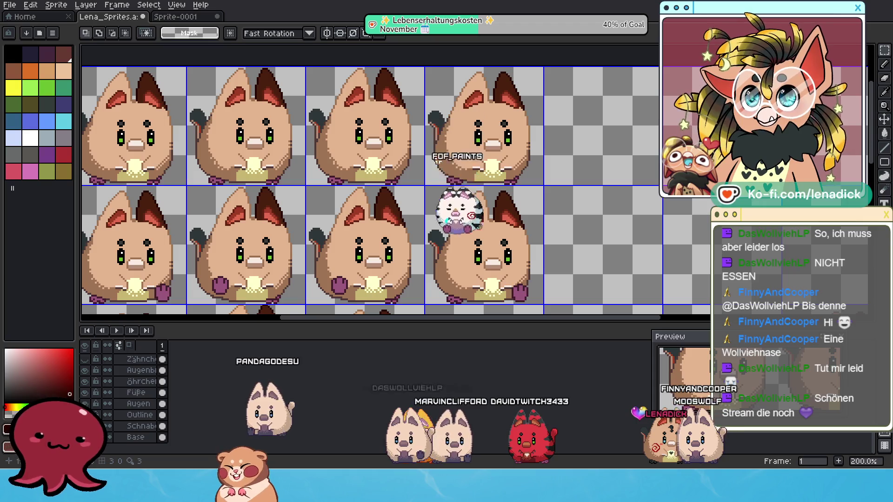
{"action": "scroll", "coordinate": [464, 145], "scroll_direction": "down", "scroll_amount": 1}
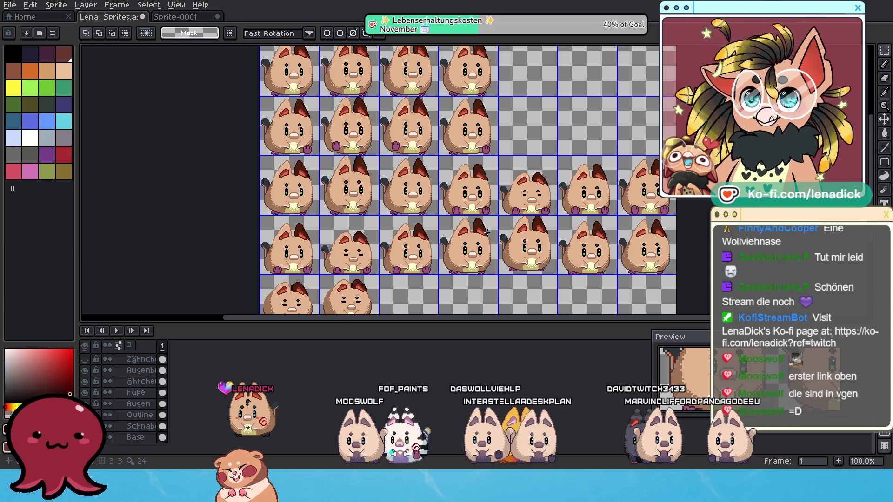
Move the Ohr2 and Ohr1 layers into Group 1
{"action": "scroll", "coordinate": [486, 233], "scroll_direction": "down", "scroll_amount": 2}
{"action": "scroll", "coordinate": [537, 142], "scroll_direction": "up", "scroll_amount": 2}
{"action": "scroll", "coordinate": [130, 395], "scroll_direction": "up", "scroll_amount": 2}
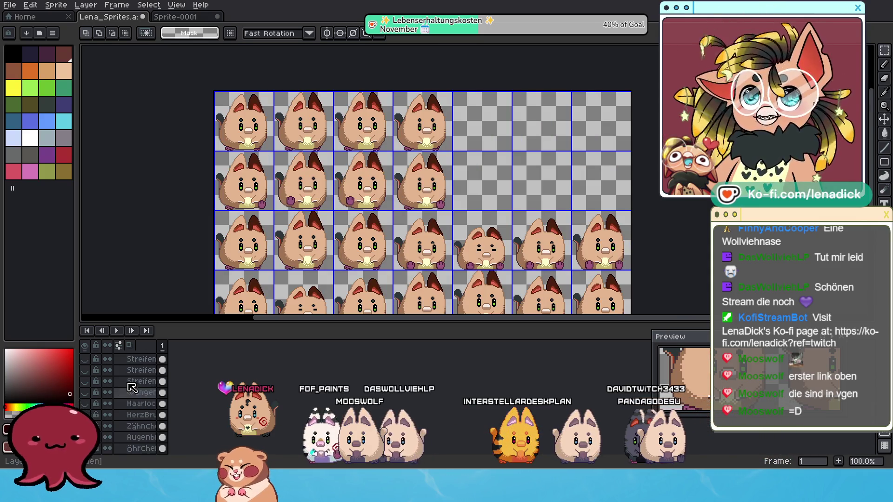
{"action": "scroll", "coordinate": [135, 383], "scroll_direction": "up", "scroll_amount": 2}
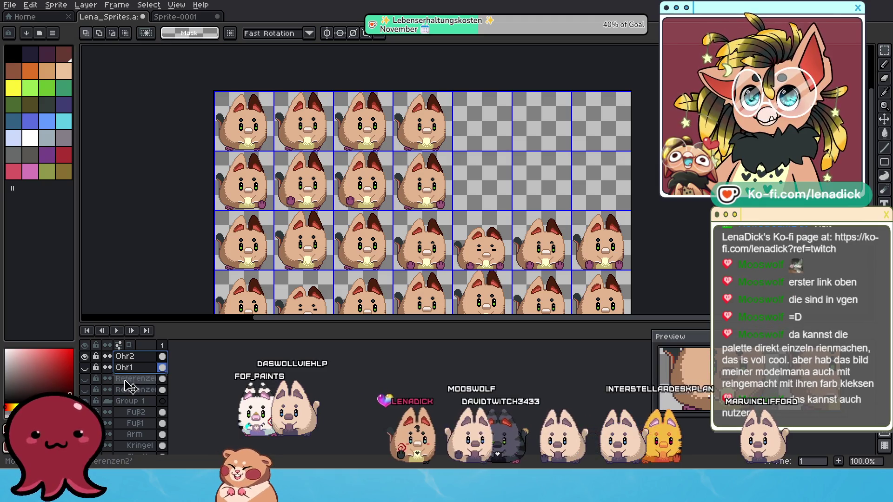
{"action": "left_click_drag", "start_coordinate": [126, 416], "coordinate": [127, 415]}
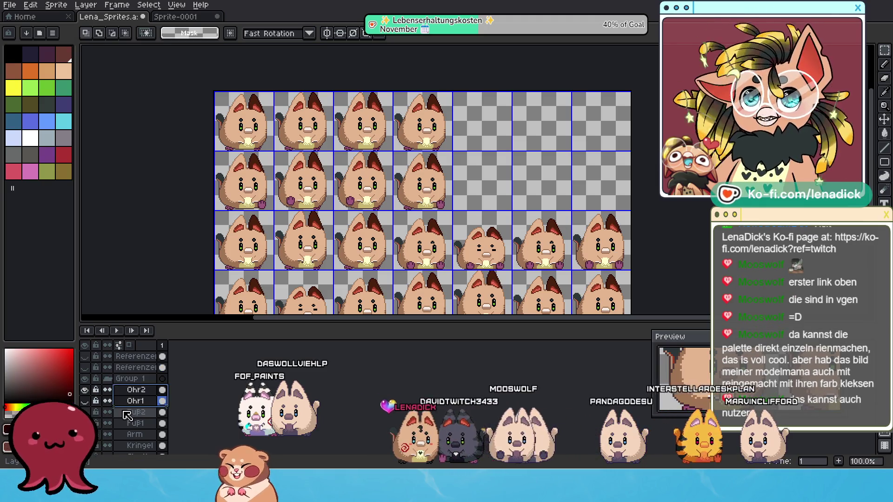
Add a new layer named Moos above the Referenzen layer
{"action": "left_click", "coordinate": [139, 359]}
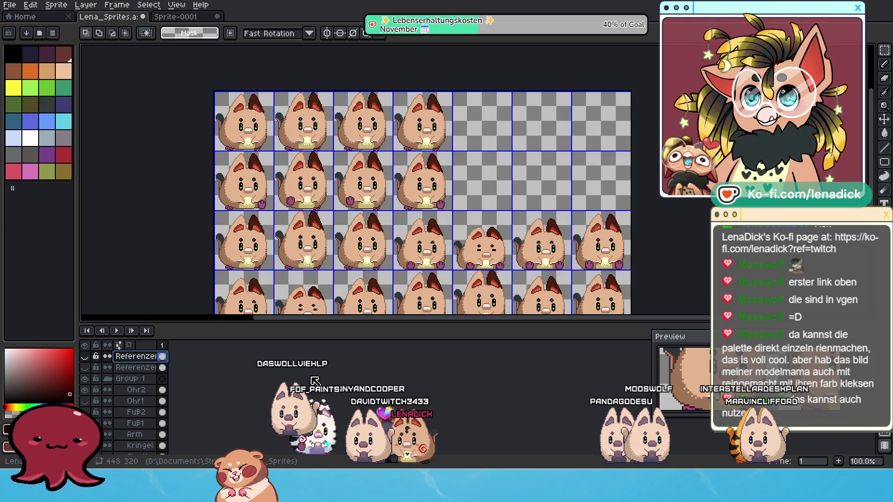
{"action": "key", "text": "shift+n"}
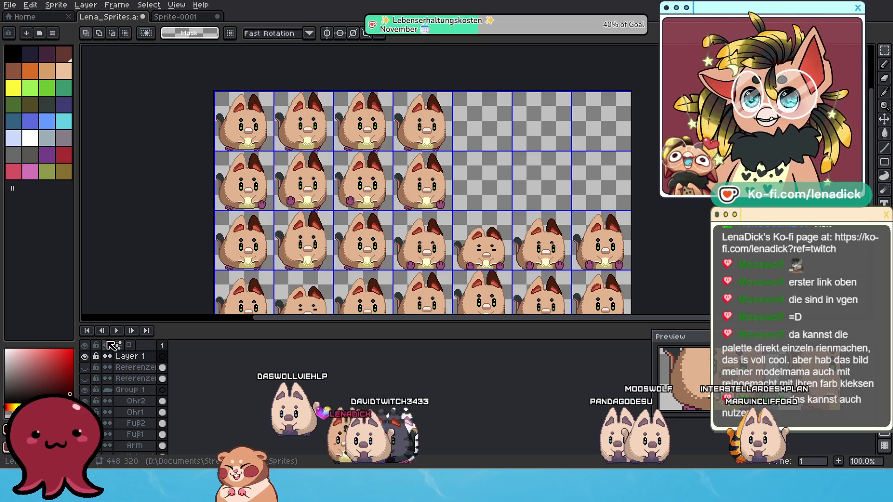
{"action": "double_click", "coordinate": [130, 359]}
{"action": "type", "text": "Moos"}
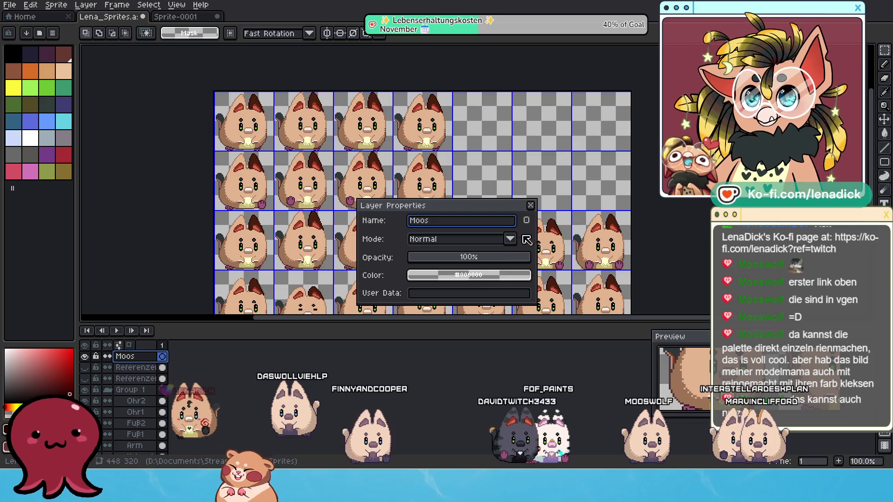
{"action": "left_click", "coordinate": [532, 205]}
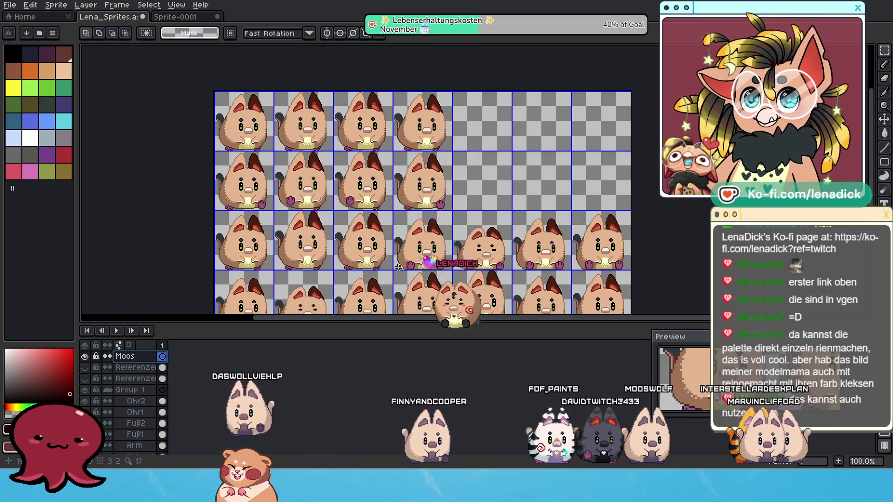
Paste the colour-notes reference image and move it off the sprite sheet
{"action": "key", "text": "ctrl+v"}
{"action": "scroll", "coordinate": [452, 117], "scroll_direction": "down", "scroll_amount": 2}
{"action": "mouse_move", "coordinate": [452, 116]}
{"action": "left_mouse_down"}
{"action": "mouse_move", "coordinate": [463, 193]}
{"action": "mouse_move", "coordinate": [566, 281]}
{"action": "mouse_move", "coordinate": [602, 291]}
{"action": "mouse_move", "coordinate": [461, 146]}
{"action": "mouse_move", "coordinate": [463, 110]}
{"action": "mouse_move", "coordinate": [495, 110]}
{"action": "left_mouse_up"}
Position the pasted reference image beside the sheet and commit it
{"action": "scroll", "coordinate": [498, 178], "scroll_direction": "up", "scroll_amount": 1}
{"action": "left_click_drag", "start_coordinate": [567, 136], "coordinate": [526, 172]}
{"action": "scroll", "coordinate": [526, 172], "scroll_direction": "up", "scroll_amount": 3}
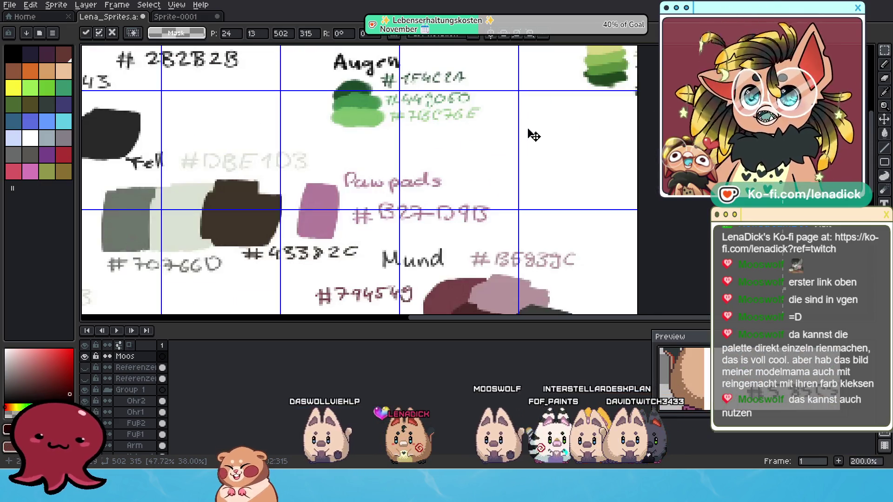
{"action": "scroll", "coordinate": [533, 121], "scroll_direction": "down", "scroll_amount": 3}
{"action": "left_click_drag", "start_coordinate": [523, 125], "coordinate": [512, 118]}
{"action": "scroll", "coordinate": [521, 123], "scroll_direction": "up", "scroll_amount": 1}
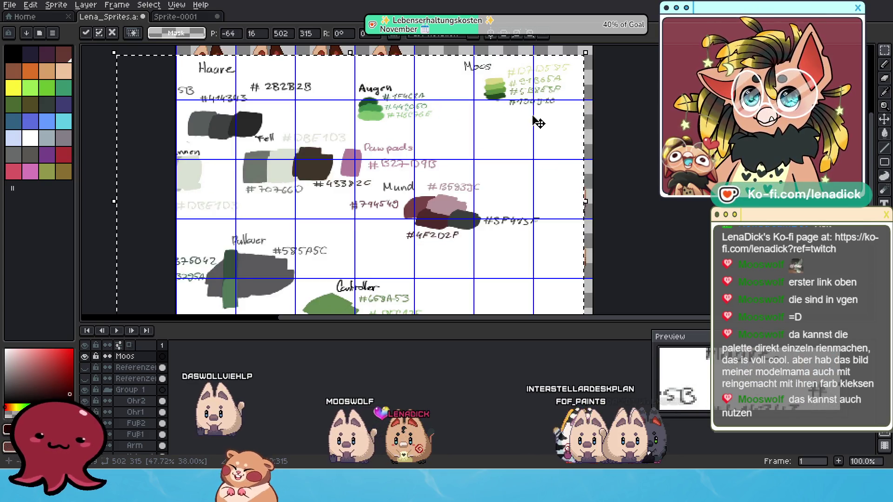
{"action": "left_click", "coordinate": [883, 52]}
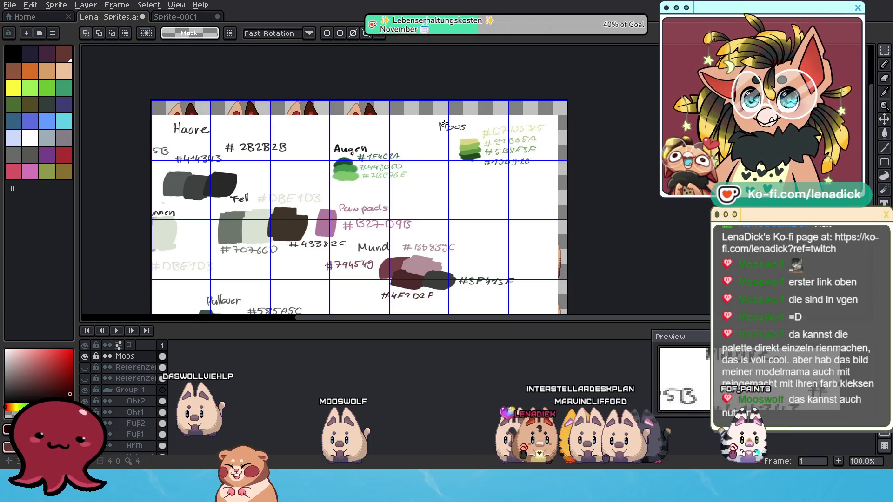
Delete everything in the reference except the Moos swatch using an inverted selection
{"action": "left_click_drag", "start_coordinate": [432, 116], "coordinate": [559, 178]}
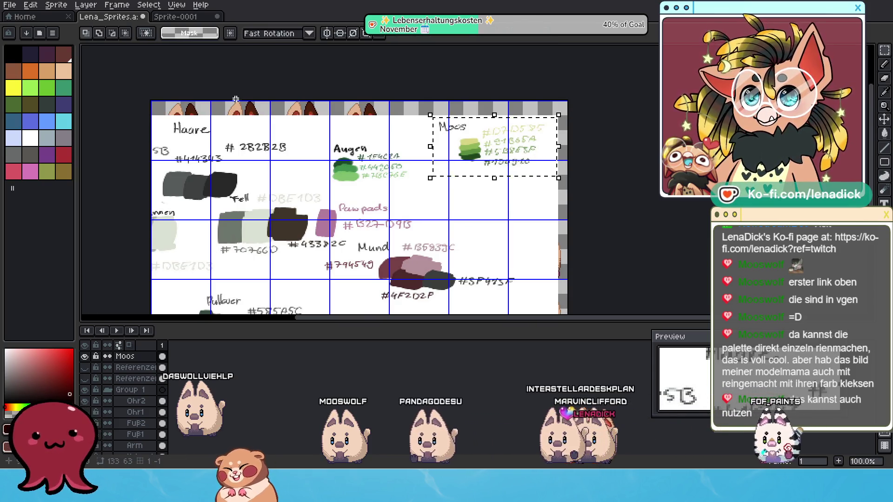
{"action": "left_click", "coordinate": [148, 4]}
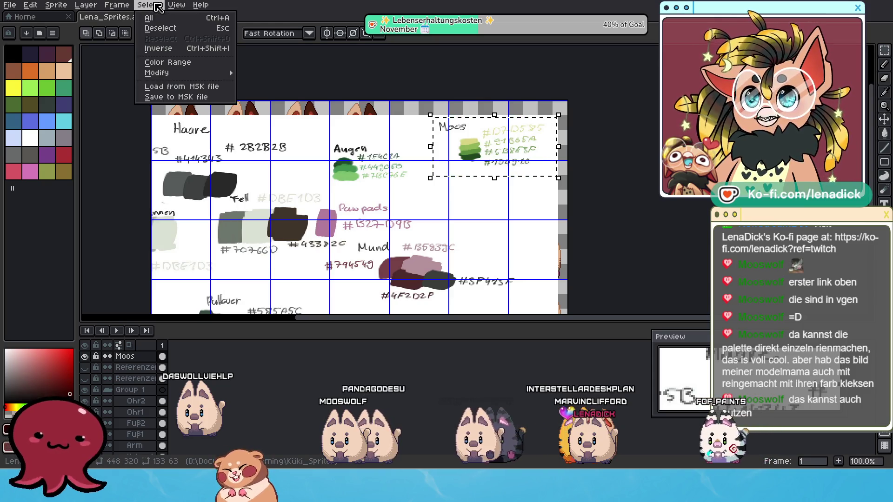
{"action": "left_click", "coordinate": [184, 50]}
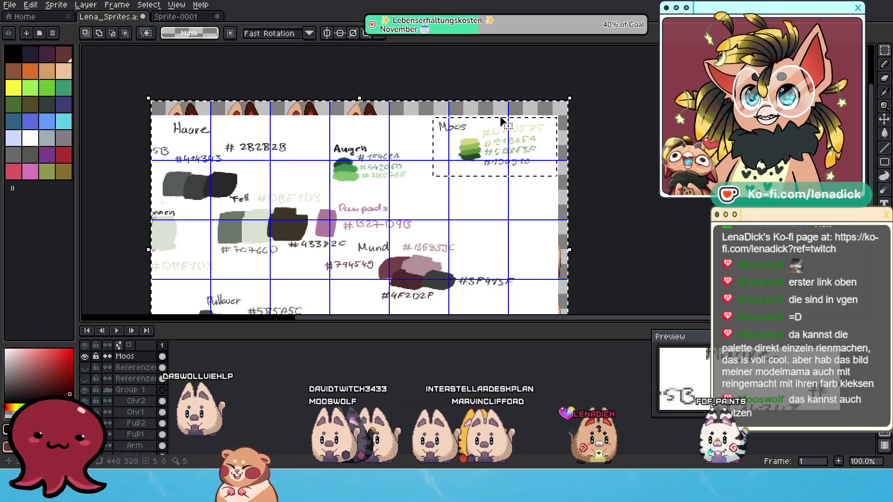
{"action": "key", "text": "Delete"}
{"action": "scroll", "coordinate": [483, 148], "scroll_direction": "up", "scroll_amount": 2}
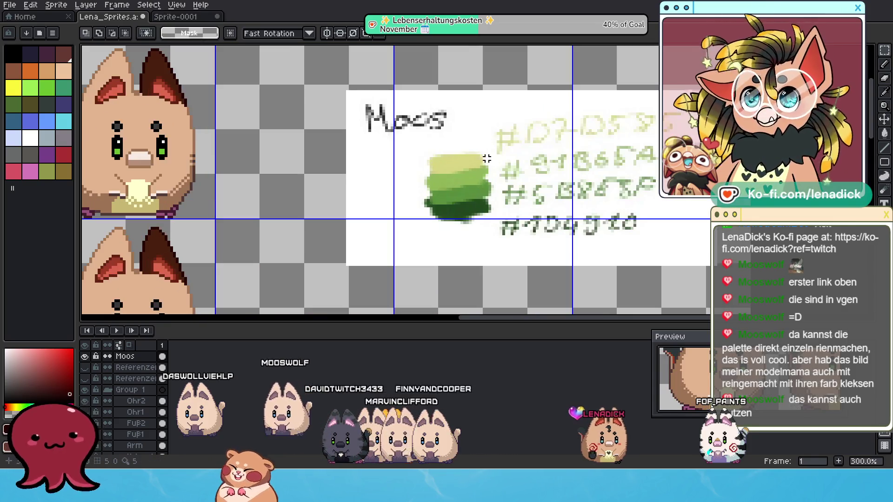
{"action": "scroll", "coordinate": [461, 179], "scroll_direction": "left", "scroll_amount": 5}
{"action": "scroll", "coordinate": [387, 160], "scroll_direction": "down", "scroll_amount": 1}
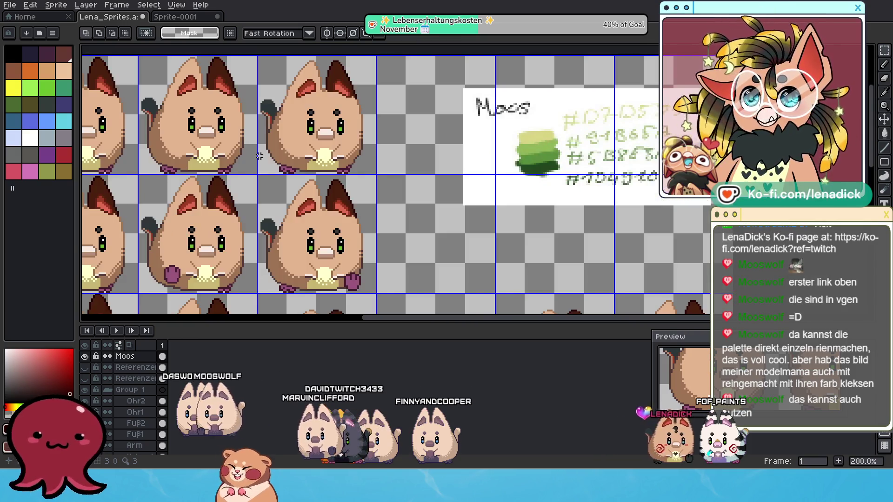
{"action": "left_click_drag", "start_coordinate": [387, 160], "coordinate": [445, 179]}
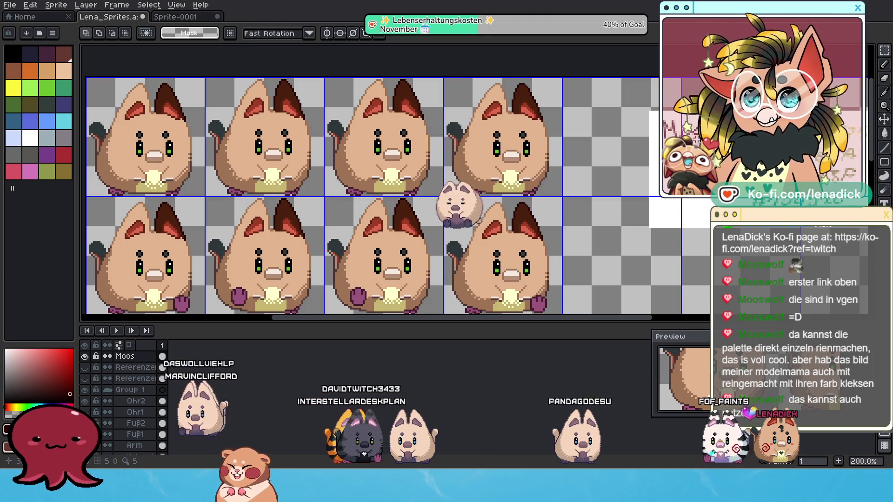
With the pencil and the swatch's dark green, draw a small circle on the fourth hamster's forehead
{"action": "left_click", "coordinate": [886, 65]}
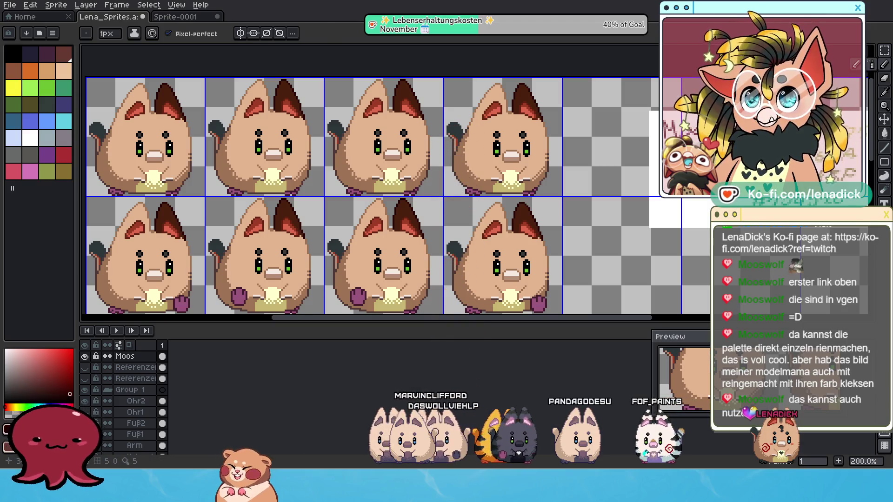
{"action": "left_click", "coordinate": [139, 150], "text": "alt"}
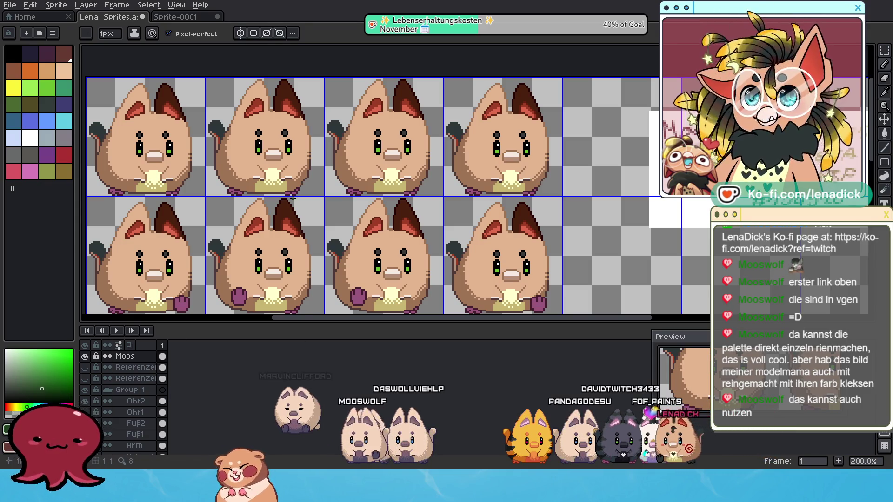
{"action": "scroll", "coordinate": [467, 126], "scroll_direction": "up", "scroll_amount": 1}
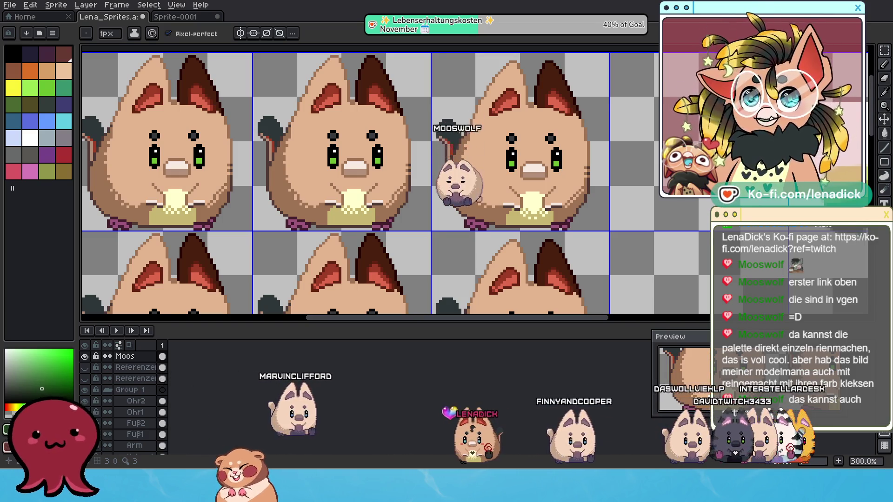
{"action": "scroll", "coordinate": [595, 239], "scroll_direction": "up", "scroll_amount": 1}
{"action": "scroll", "coordinate": [596, 238], "scroll_direction": "right", "scroll_amount": 3}
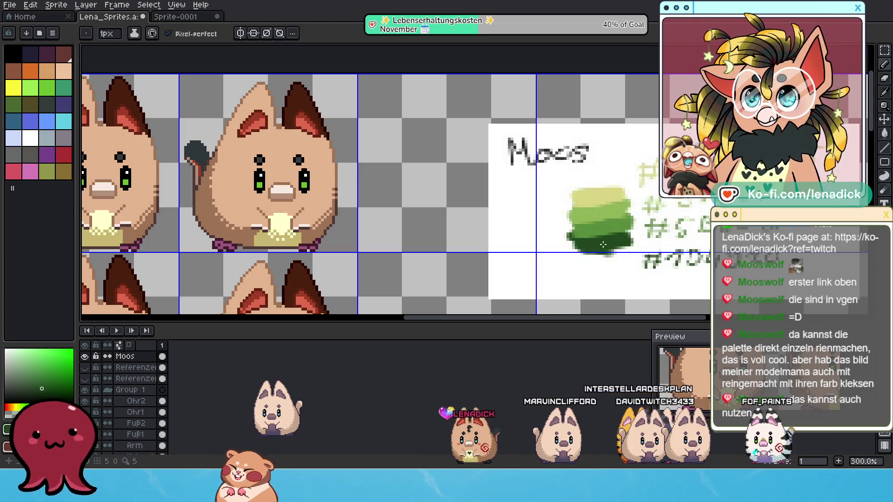
{"action": "scroll", "coordinate": [288, 133], "scroll_direction": "up", "scroll_amount": 1}
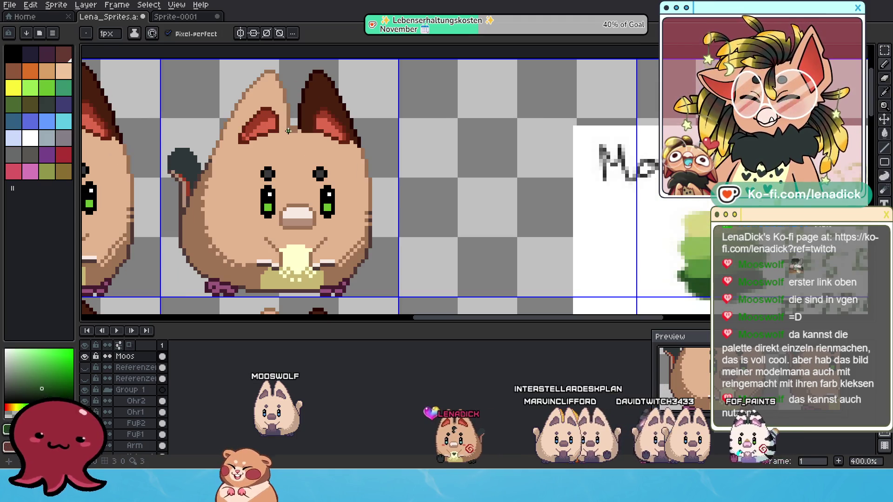
{"action": "mouse_move", "coordinate": [306, 158]}
{"action": "left_mouse_down"}
{"action": "mouse_move", "coordinate": [318, 141]}
{"action": "mouse_move", "coordinate": [309, 132]}
{"action": "left_mouse_up"}
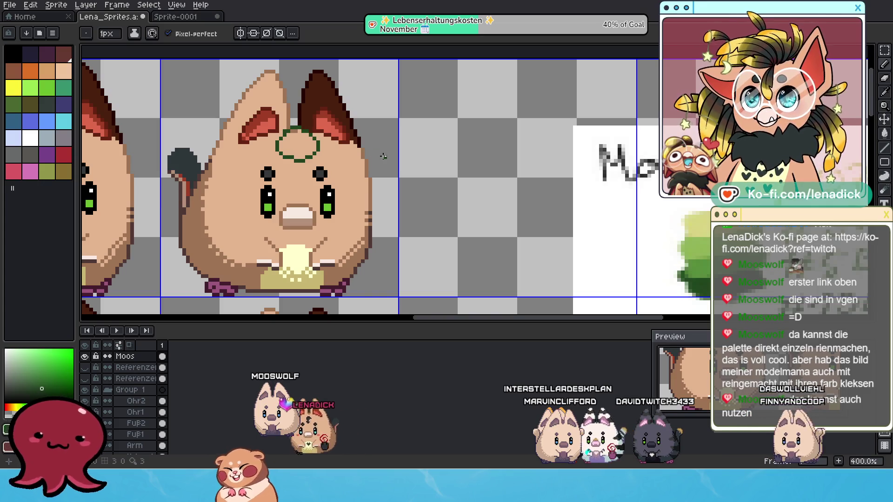
{"action": "scroll", "coordinate": [337, 145], "scroll_direction": "up", "scroll_amount": 1}
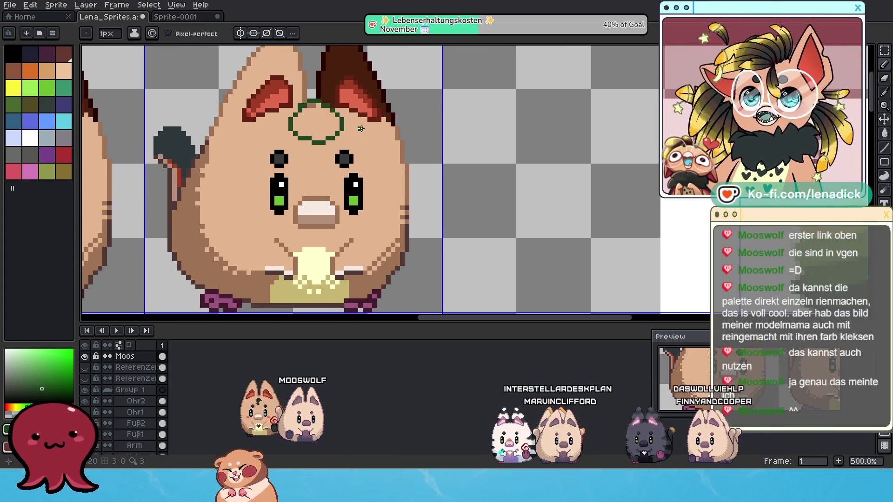
{"action": "scroll", "coordinate": [360, 128], "scroll_direction": "down", "scroll_amount": 1}
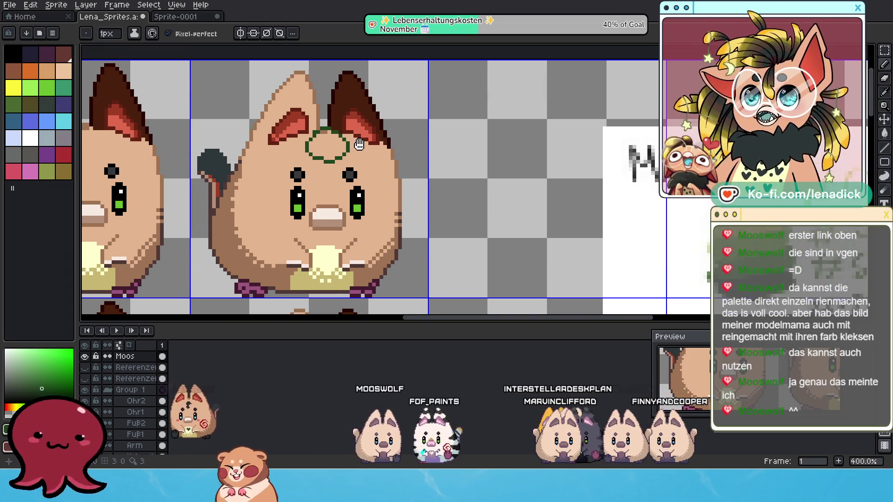
{"action": "scroll", "coordinate": [318, 139], "scroll_direction": "up", "scroll_amount": 1}
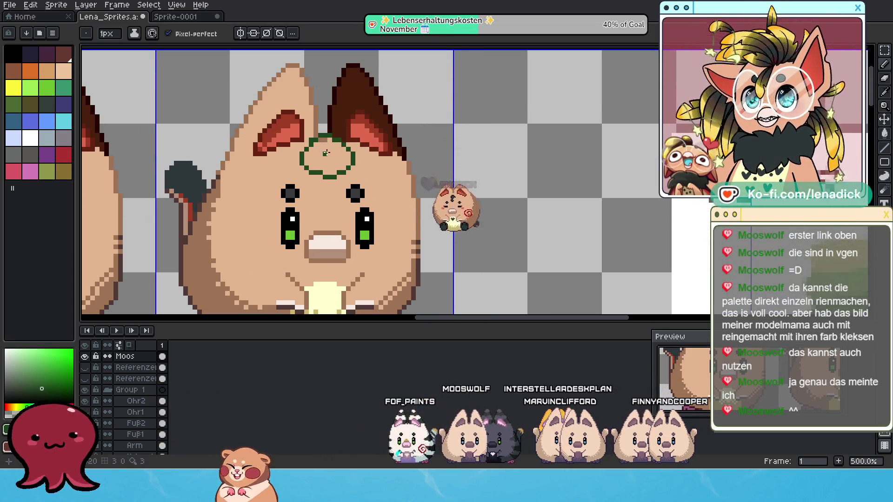
{"action": "scroll", "coordinate": [321, 149], "scroll_direction": "down", "scroll_amount": 2}
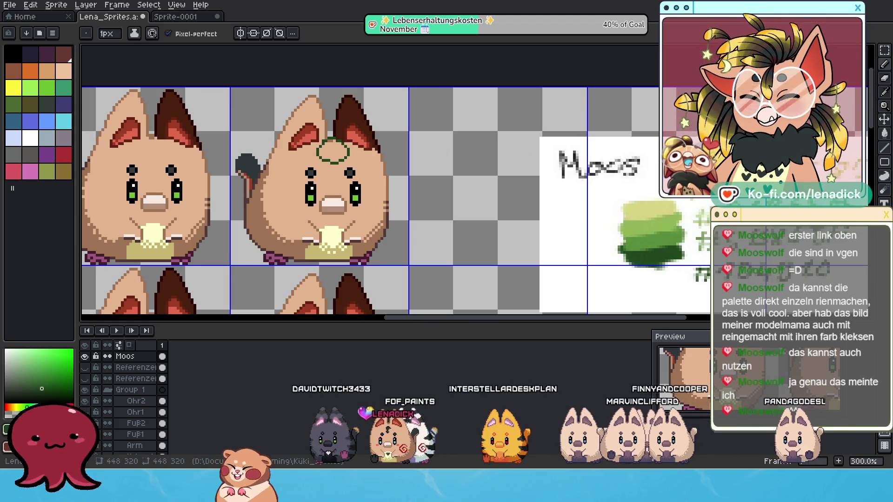
{"action": "scroll", "coordinate": [496, 177], "scroll_direction": "up", "scroll_amount": 1}
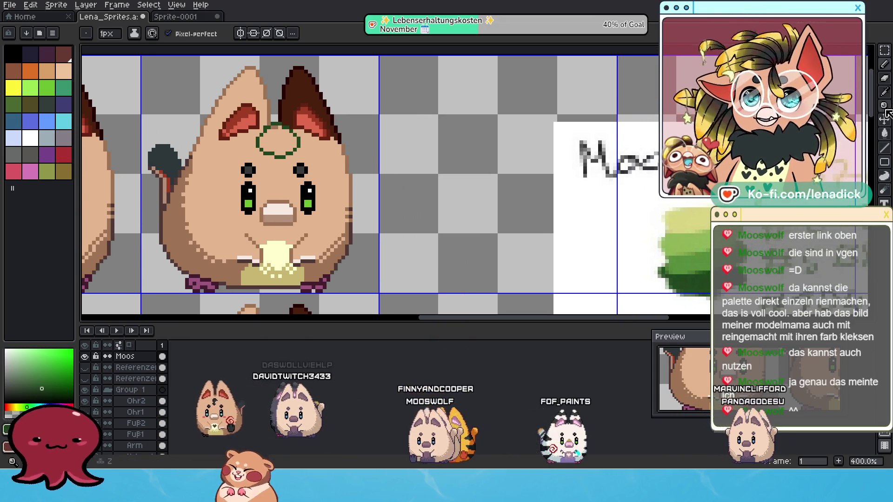
Fill the circle with the Paint Bucket, undoing canvas-flooding fills and enabling Contiguous
{"action": "key", "text": "g"}
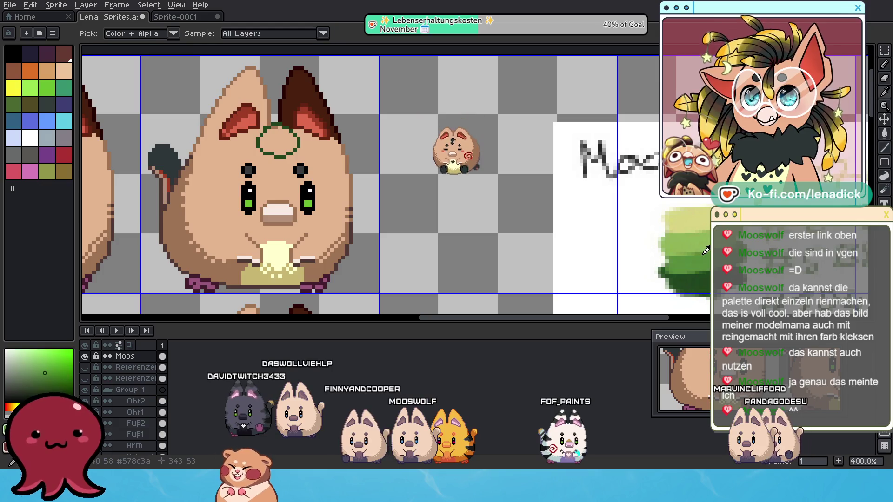
{"action": "left_click", "coordinate": [279, 145]}
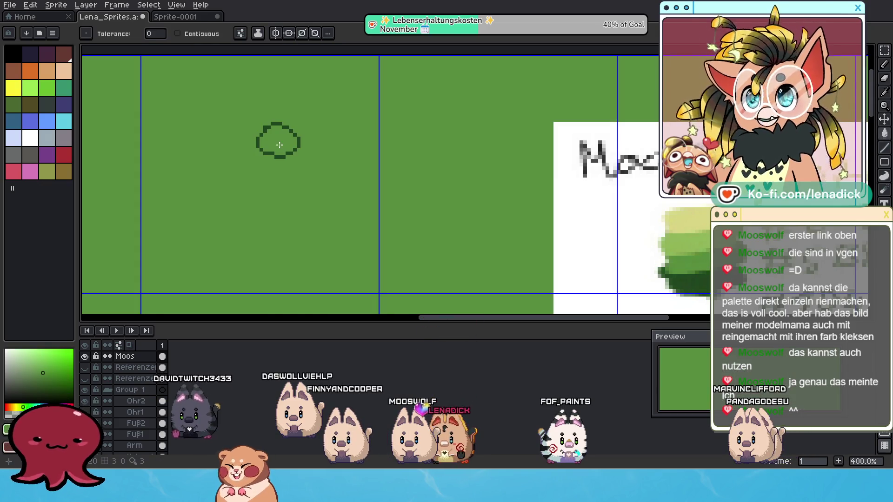
{"action": "key", "text": "ctrl+z"}
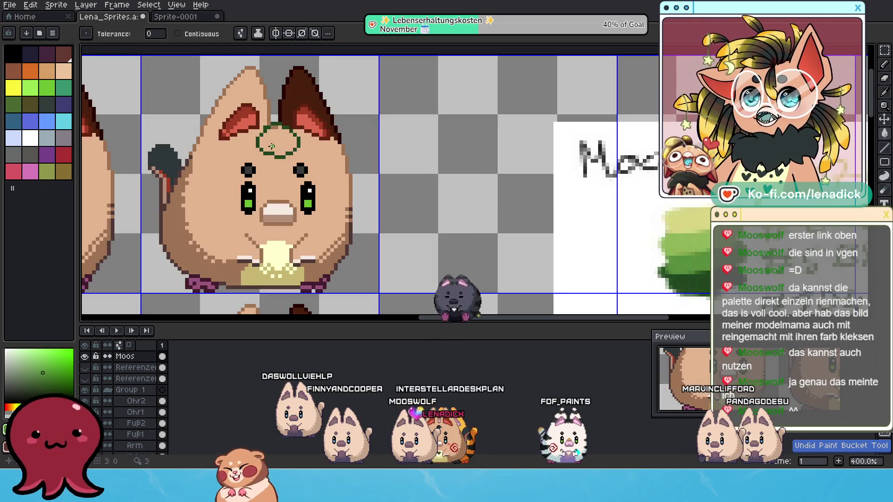
{"action": "left_click", "coordinate": [189, 34]}
{"action": "left_click", "coordinate": [288, 148]}
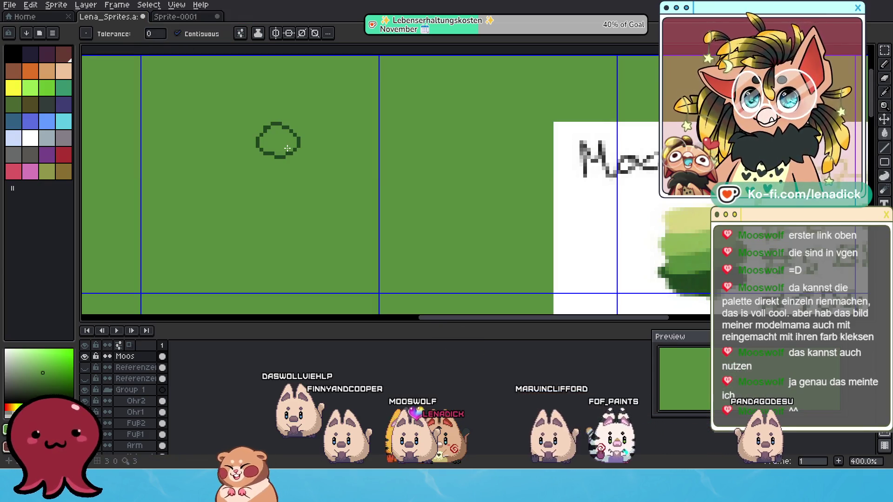
{"action": "key", "text": "ctrl+z"}
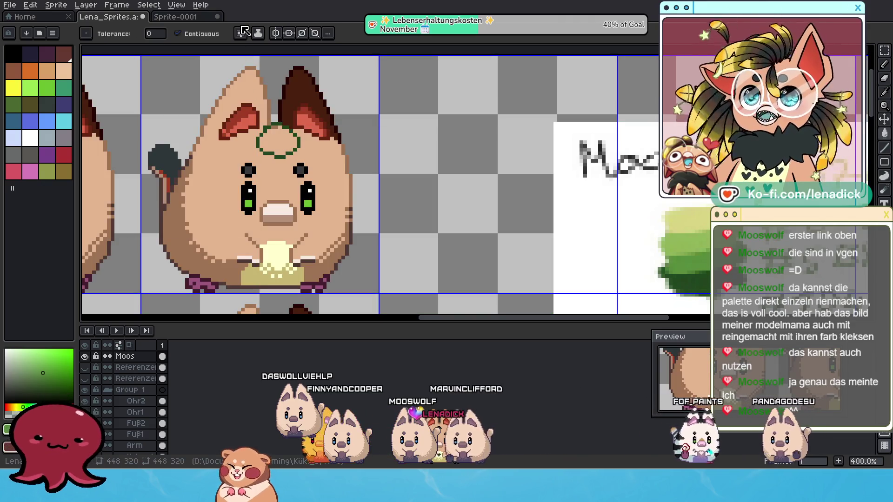
Set the fill to 4-Connected pixel connectivity, then return to the pencil on the hamster's head
{"action": "left_click", "coordinate": [243, 36]}
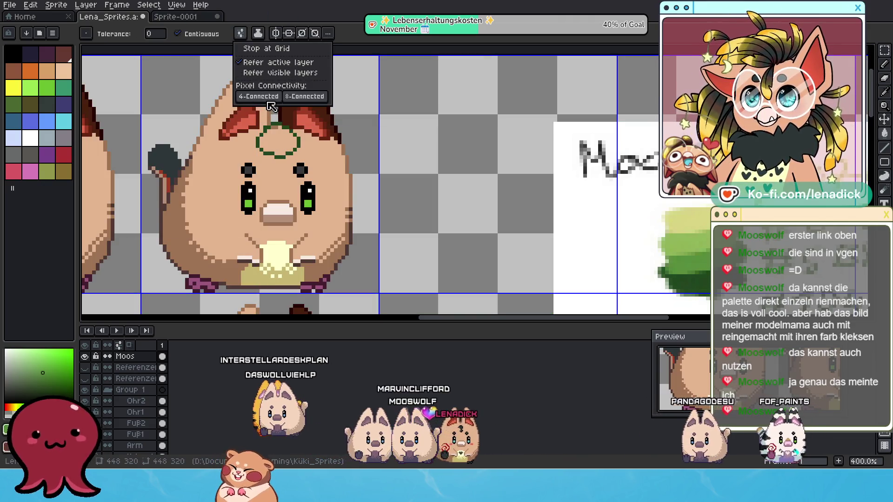
{"action": "left_click", "coordinate": [269, 99]}
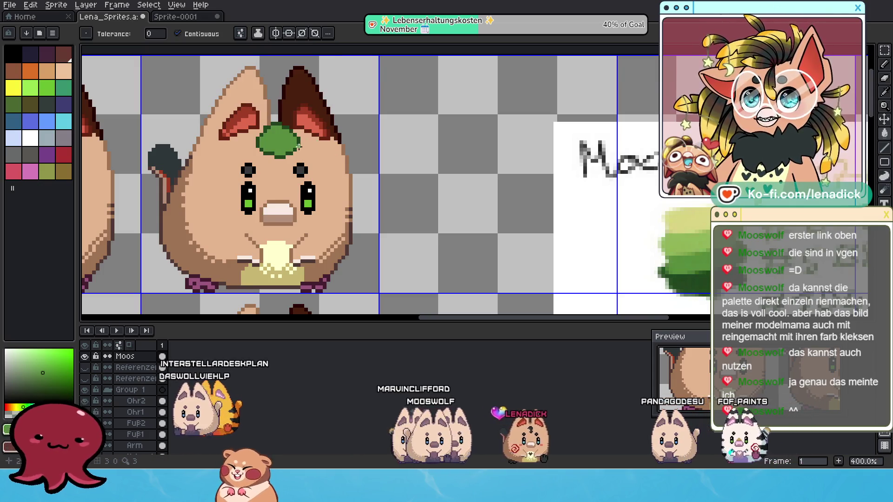
{"action": "scroll", "coordinate": [299, 146], "scroll_direction": "left", "scroll_amount": 2}
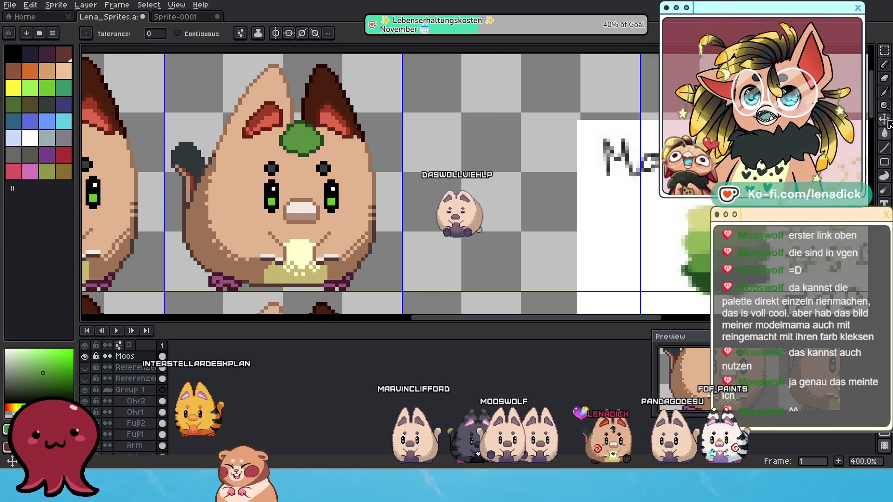
{"action": "left_click", "coordinate": [886, 66]}
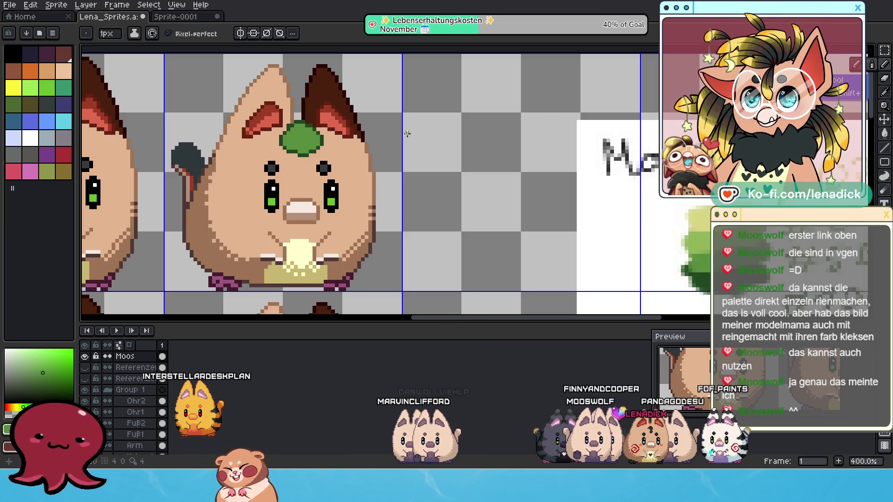
{"action": "scroll", "coordinate": [372, 147], "scroll_direction": "down", "scroll_amount": 2}
{"action": "scroll", "coordinate": [378, 139], "scroll_direction": "left", "scroll_amount": 1}
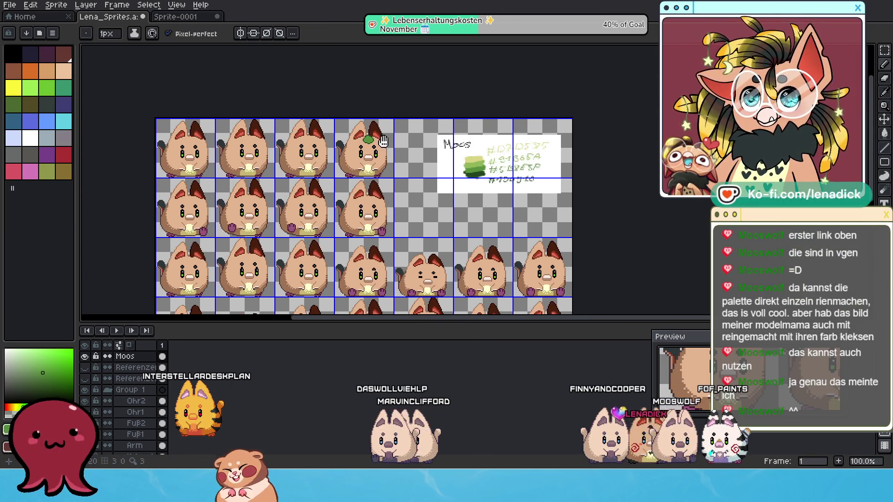
{"action": "scroll", "coordinate": [398, 145], "scroll_direction": "up", "scroll_amount": 2}
{"action": "left_click_drag", "start_coordinate": [462, 175], "coordinate": [456, 178]}
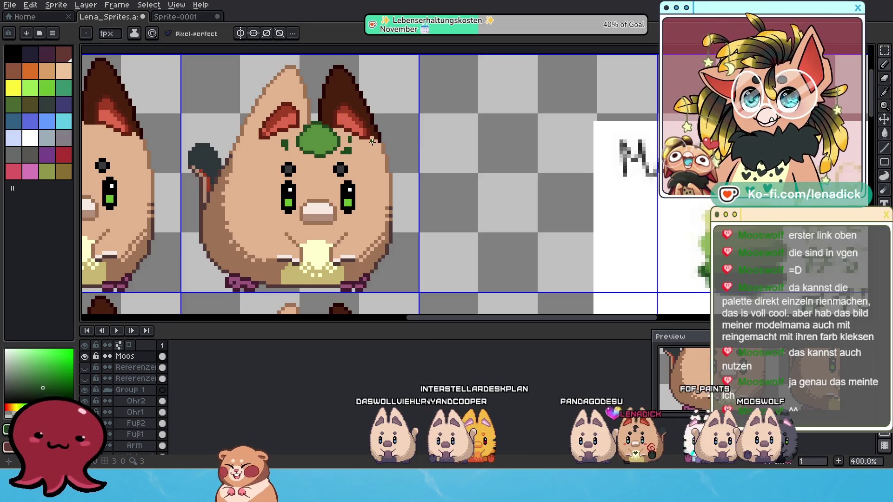
Undo three stray pencil strokes around the moss patch and eyedrop its darker green
{"action": "key", "text": "ctrl+z"}
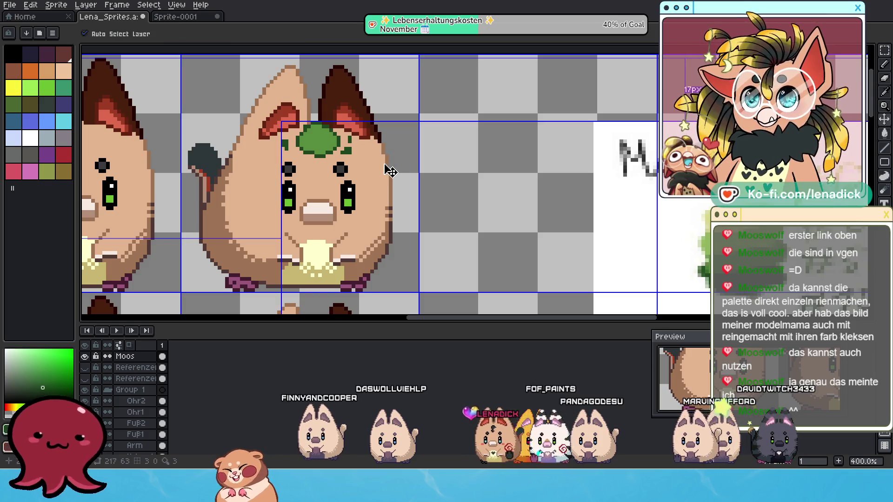
{"action": "key", "text": "ctrl+z"}
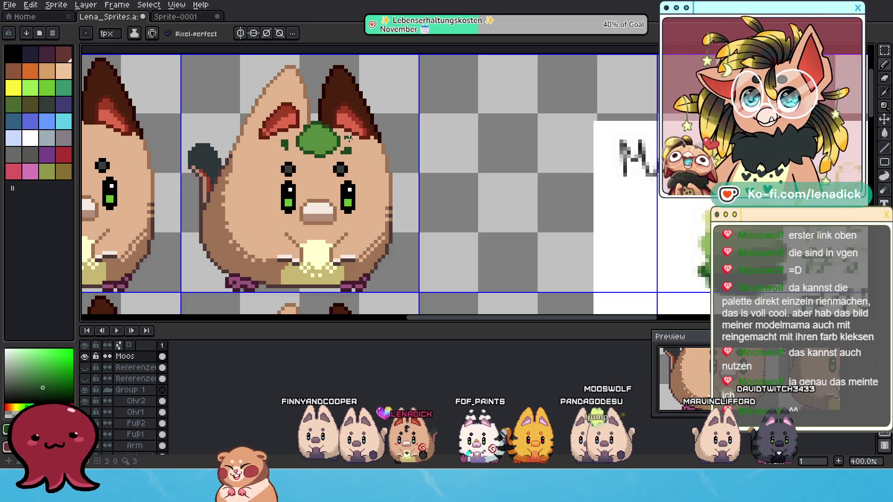
{"action": "scroll", "coordinate": [401, 168], "scroll_direction": "down", "scroll_amount": 3}
{"action": "scroll", "coordinate": [408, 167], "scroll_direction": "down", "scroll_amount": 1}
{"action": "scroll", "coordinate": [410, 167], "scroll_direction": "up", "scroll_amount": 1}
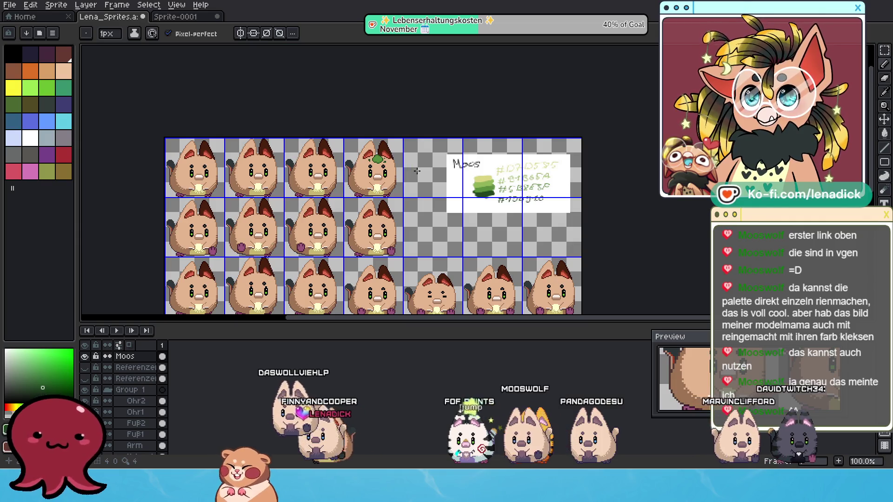
{"action": "scroll", "coordinate": [406, 161], "scroll_direction": "up", "scroll_amount": 2}
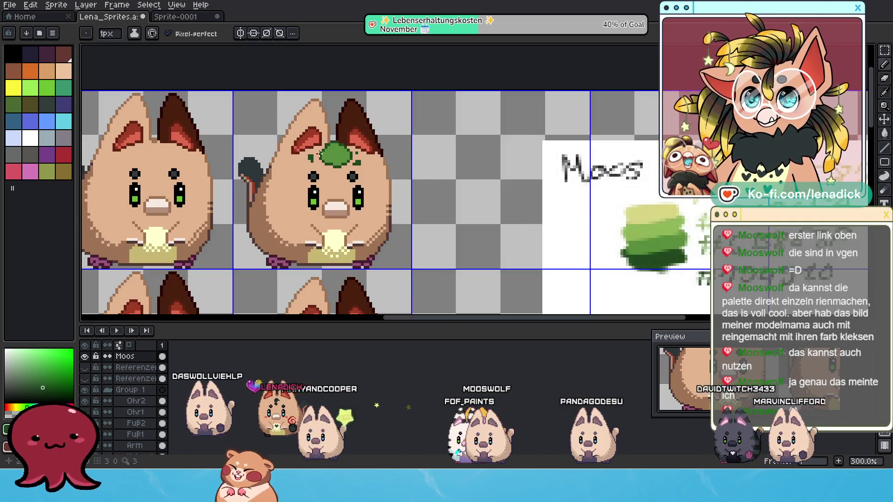
{"action": "scroll", "coordinate": [336, 159], "scroll_direction": "up", "scroll_amount": 1}
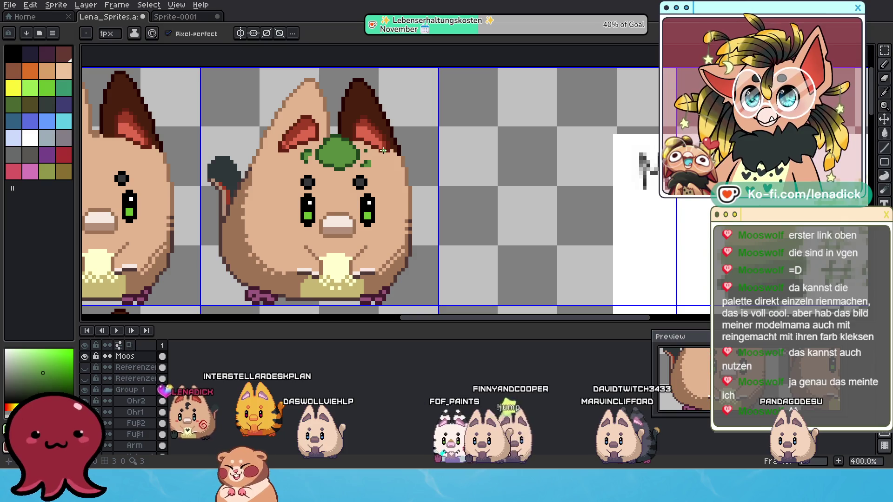
{"action": "key", "text": "ctrl+z"}
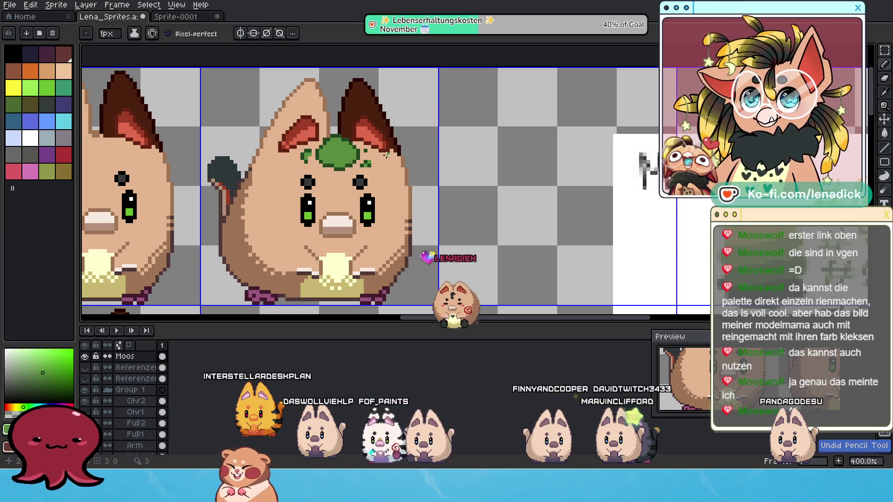
{"action": "scroll", "coordinate": [401, 149], "scroll_direction": "down", "scroll_amount": 2}
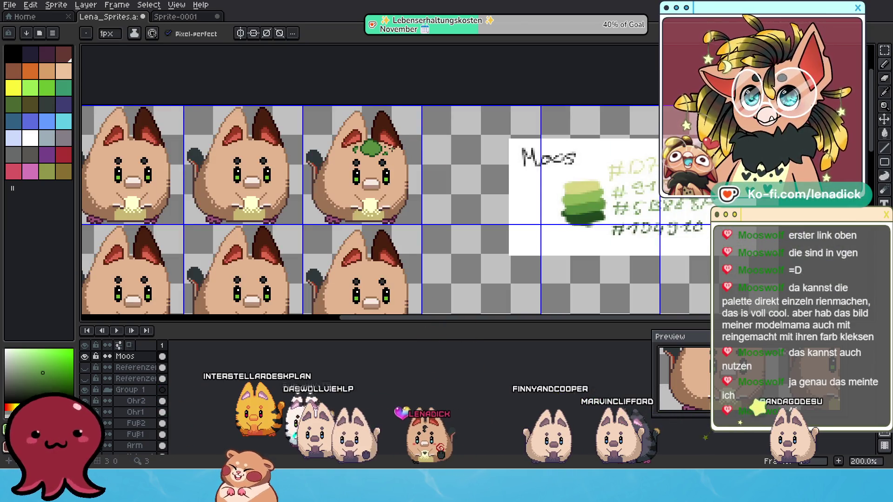
{"action": "scroll", "coordinate": [392, 149], "scroll_direction": "up", "scroll_amount": 2}
{"action": "left_click", "coordinate": [332, 166], "text": "alt"}
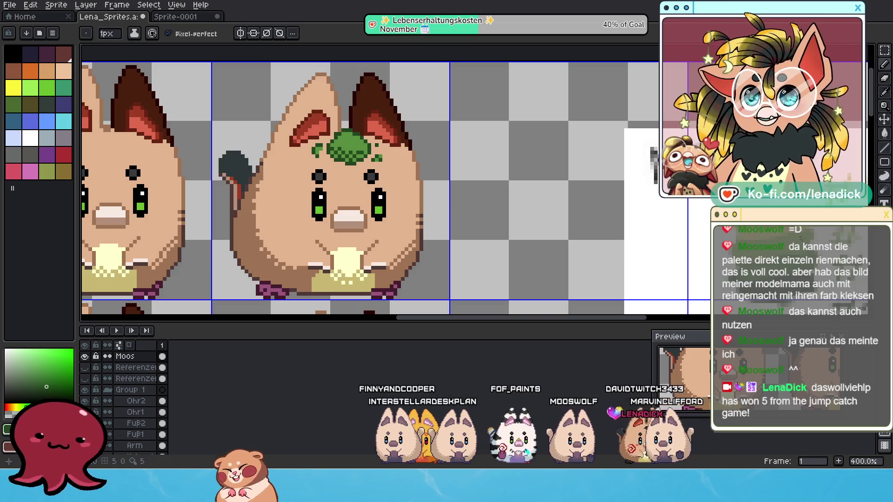
Pick a lighter green and sample darker and lighter moss greens to shade the clump
{"action": "left_click", "coordinate": [501, 192], "text": "alt"}
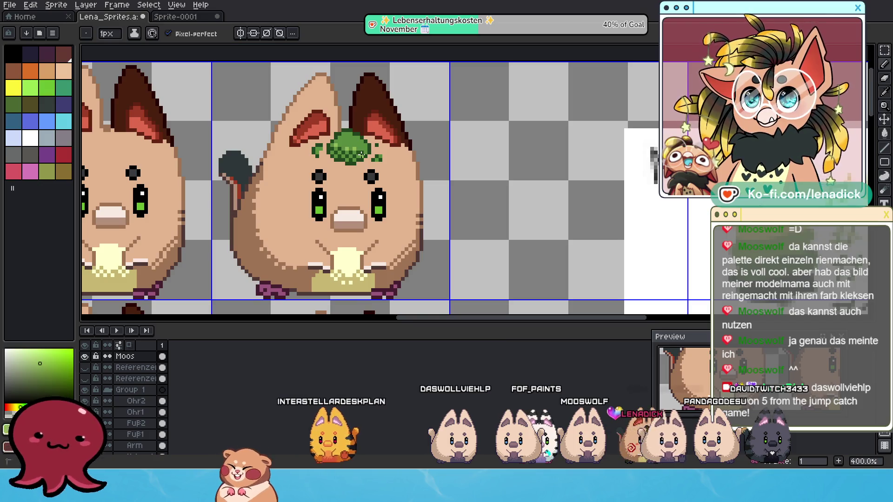
{"action": "left_click", "coordinate": [363, 152], "text": "alt"}
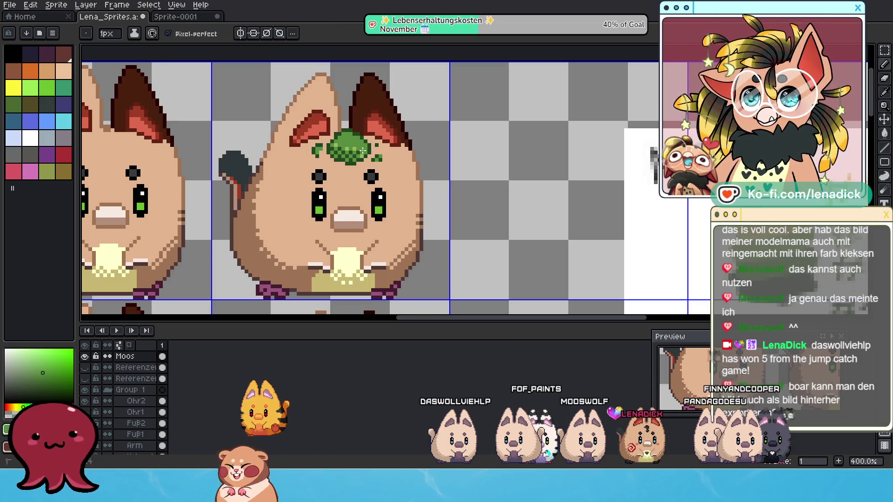
{"action": "left_click", "coordinate": [363, 156], "text": "alt"}
{"action": "left_click", "coordinate": [358, 149], "text": "alt"}
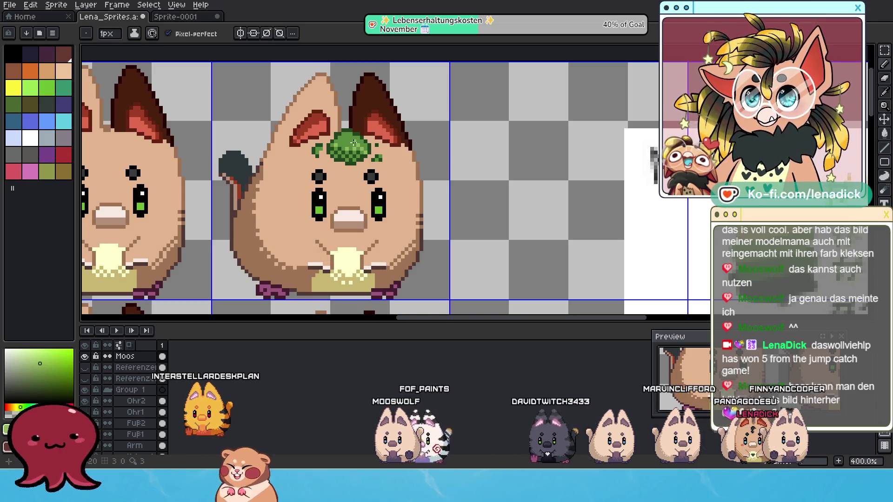
{"action": "scroll", "coordinate": [345, 144], "scroll_direction": "down", "scroll_amount": 3}
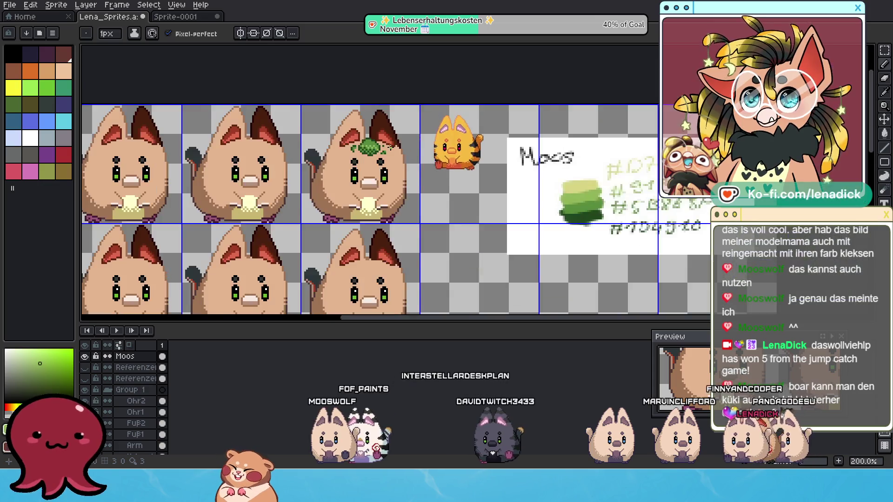
{"action": "scroll", "coordinate": [413, 147], "scroll_direction": "up", "scroll_amount": 4}
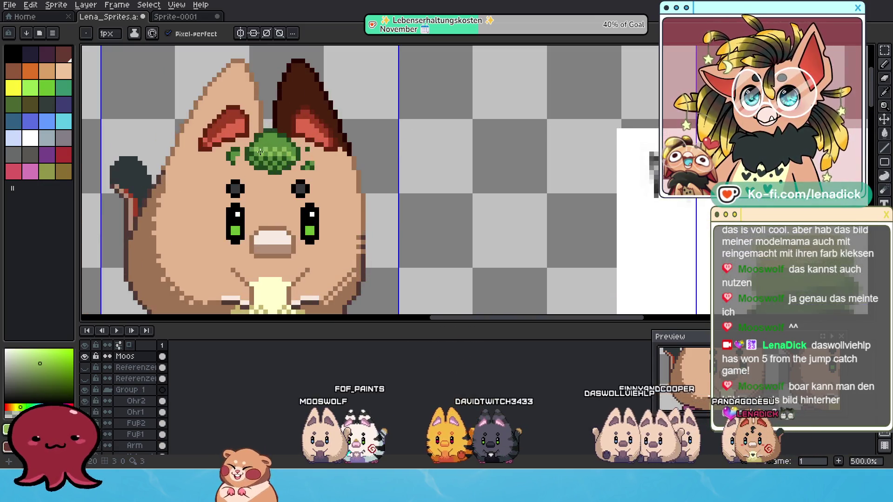
{"action": "scroll", "coordinate": [447, 180], "scroll_direction": "down", "scroll_amount": 1}
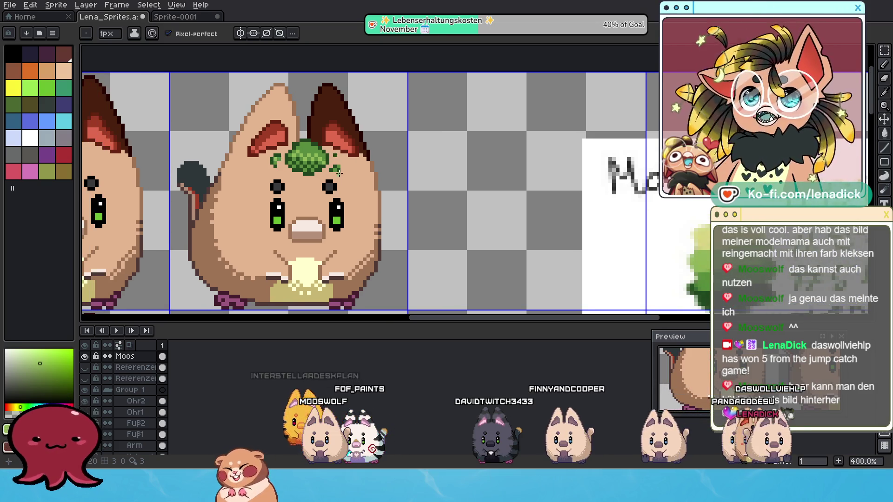
{"action": "scroll", "coordinate": [330, 170], "scroll_direction": "down", "scroll_amount": 1}
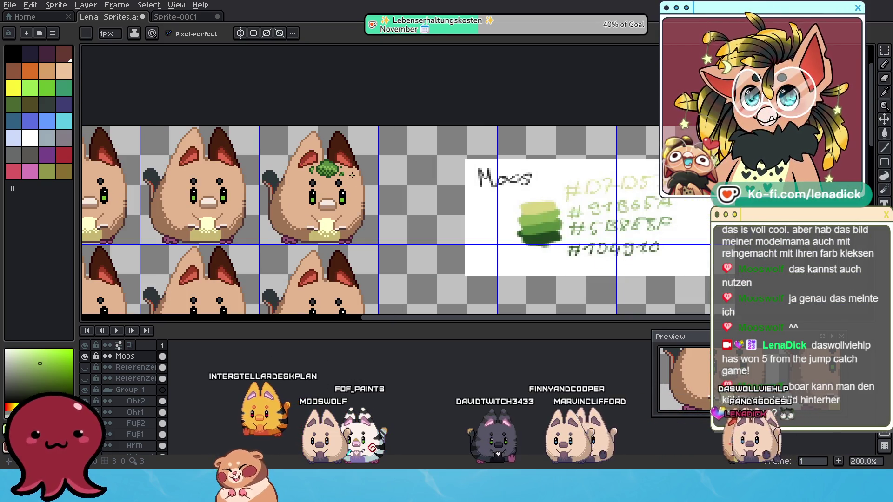
{"action": "scroll", "coordinate": [351, 172], "scroll_direction": "down", "scroll_amount": 1}
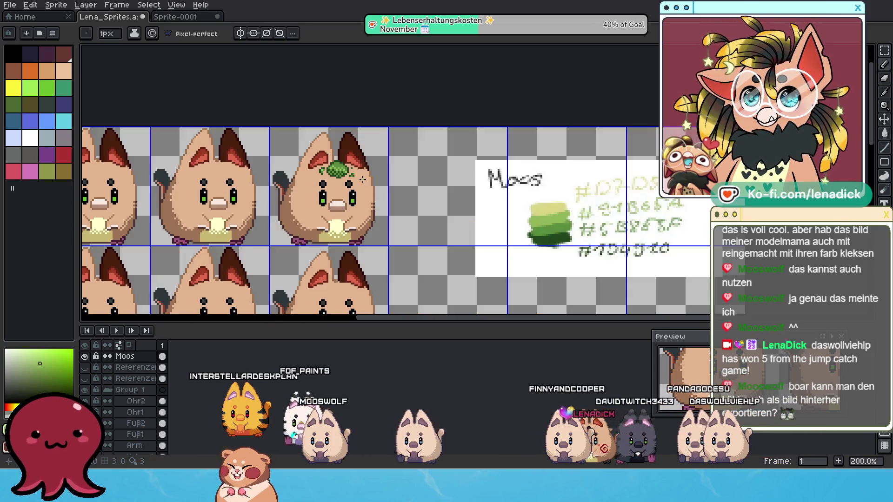
{"action": "scroll", "coordinate": [363, 179], "scroll_direction": "up", "scroll_amount": 3}
{"action": "left_click_drag", "start_coordinate": [408, 170], "coordinate": [406, 160]}
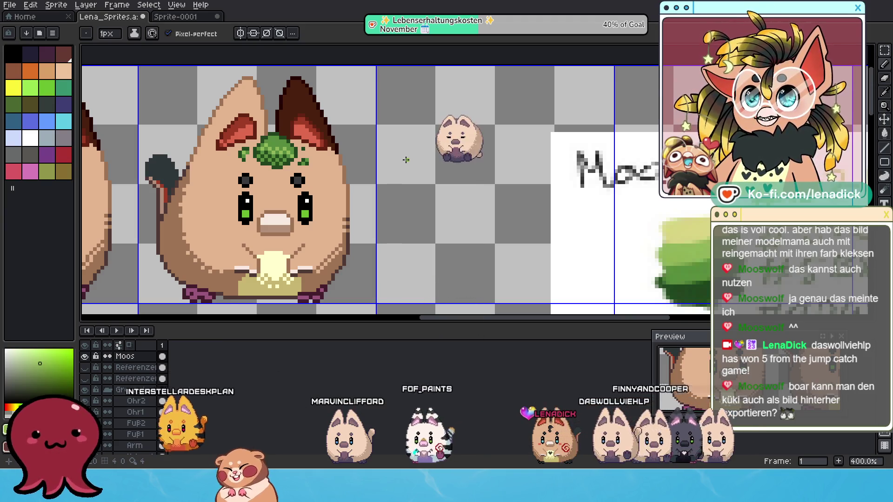
{"action": "scroll", "coordinate": [406, 160], "scroll_direction": "down", "scroll_amount": 1}
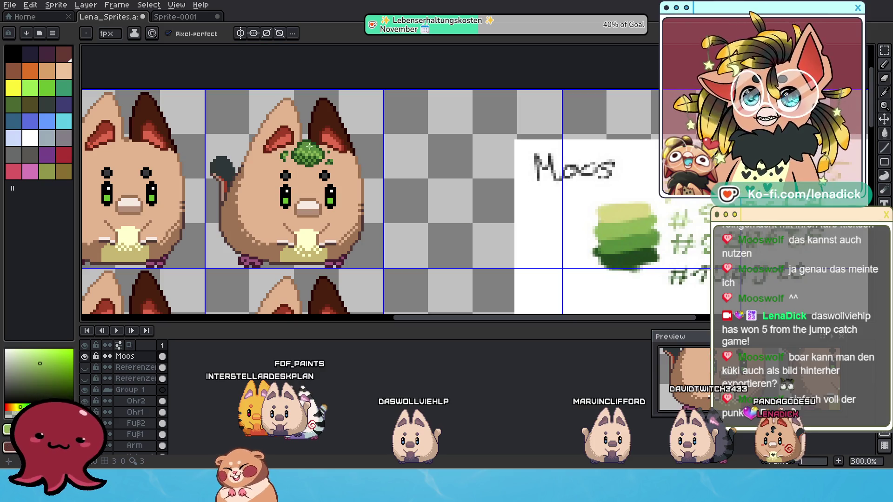
Draw small green moss rings on the forehead, undo misplaced strokes, and fill them with the Paint Bucket
{"action": "scroll", "coordinate": [285, 201], "scroll_direction": "up", "scroll_amount": 1}
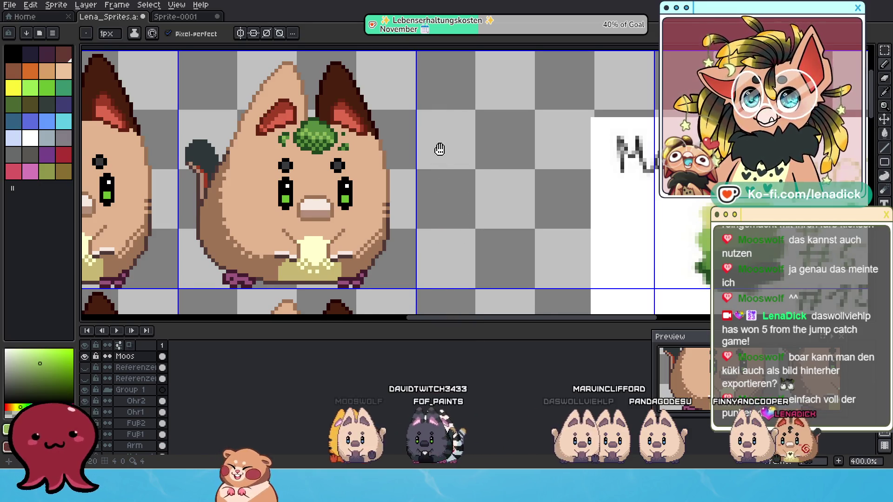
{"action": "left_click_drag", "start_coordinate": [437, 148], "coordinate": [455, 147]}
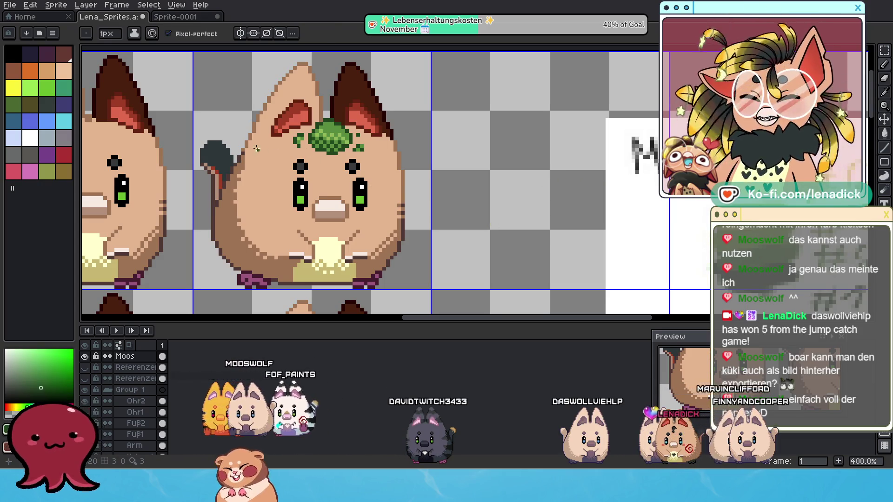
{"action": "left_click_drag", "start_coordinate": [270, 154], "coordinate": [274, 156]}
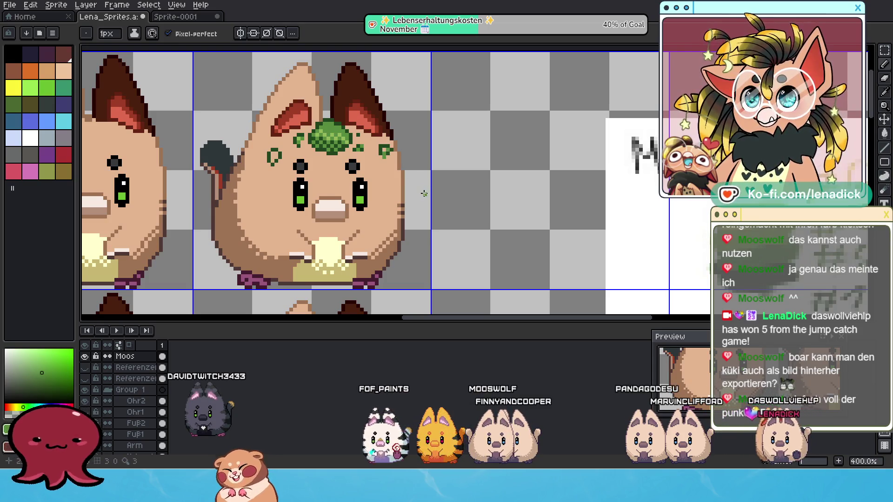
{"action": "key", "text": "ctrl+z"}
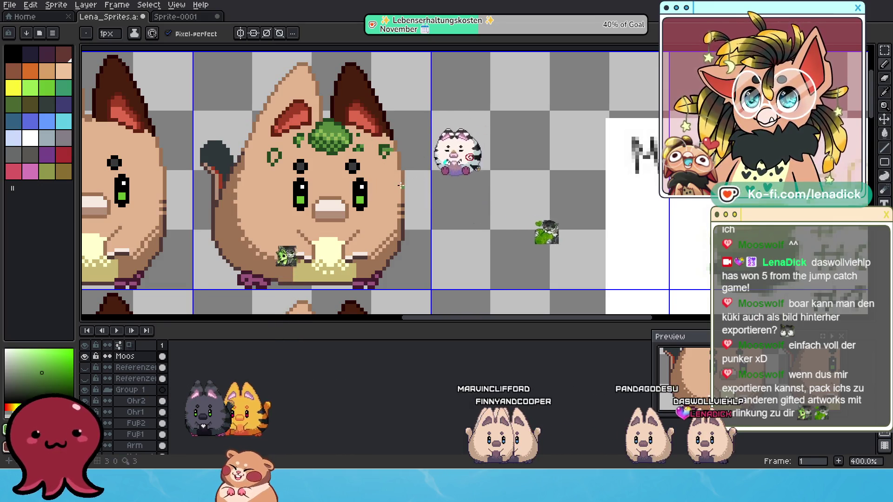
{"action": "key", "text": "ctrl+z"}
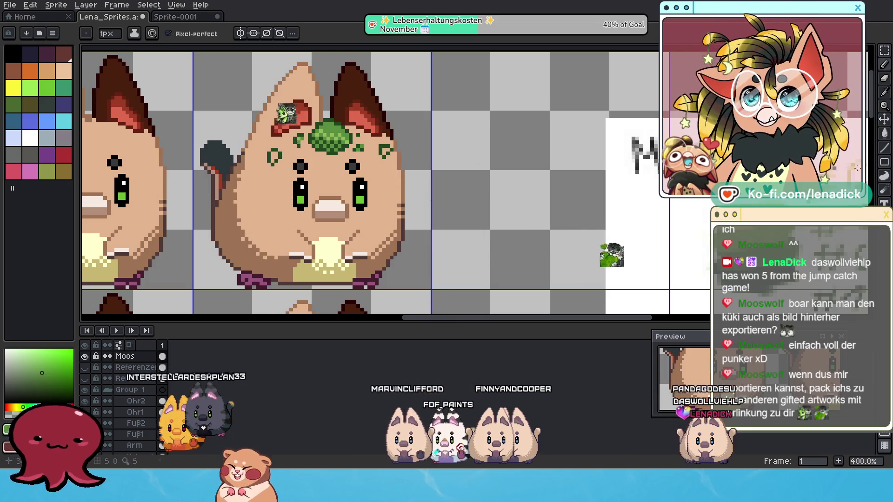
{"action": "left_click", "coordinate": [886, 134]}
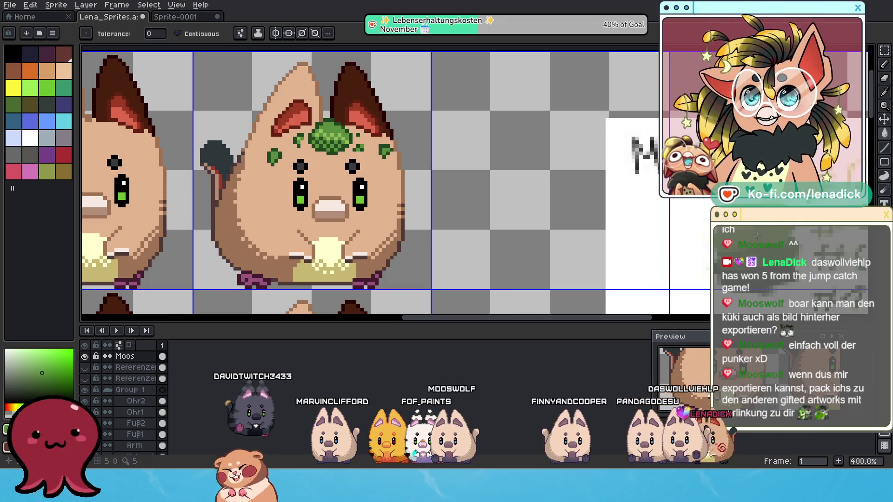
{"action": "left_click", "coordinate": [886, 65]}
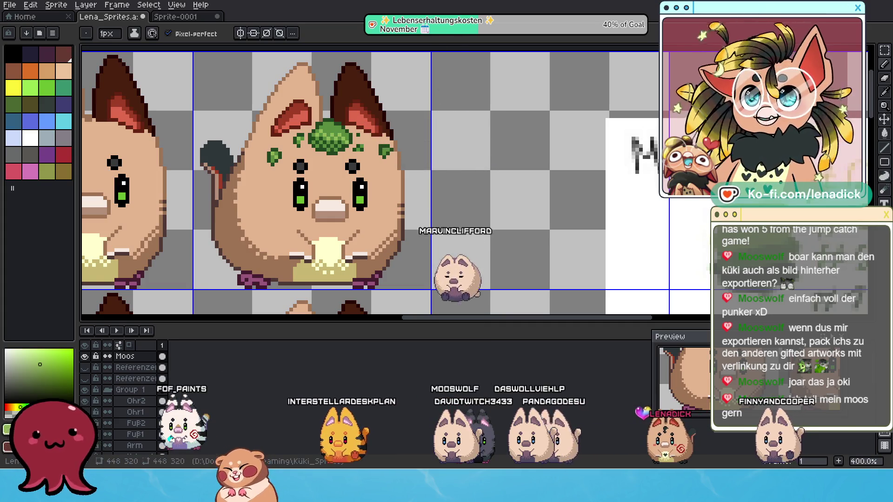
Sample the light yellow tone from the sprite and undo the last pencil stroke
{"action": "scroll", "coordinate": [391, 151], "scroll_direction": "down", "scroll_amount": 4}
{"action": "scroll", "coordinate": [390, 158], "scroll_direction": "down", "scroll_amount": 2}
{"action": "scroll", "coordinate": [391, 172], "scroll_direction": "up", "scroll_amount": 2}
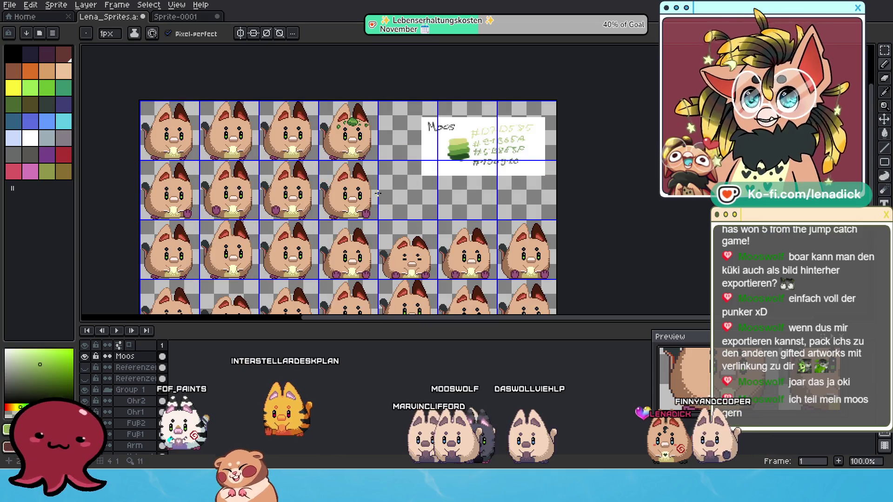
{"action": "scroll", "coordinate": [375, 108], "scroll_direction": "up", "scroll_amount": 3}
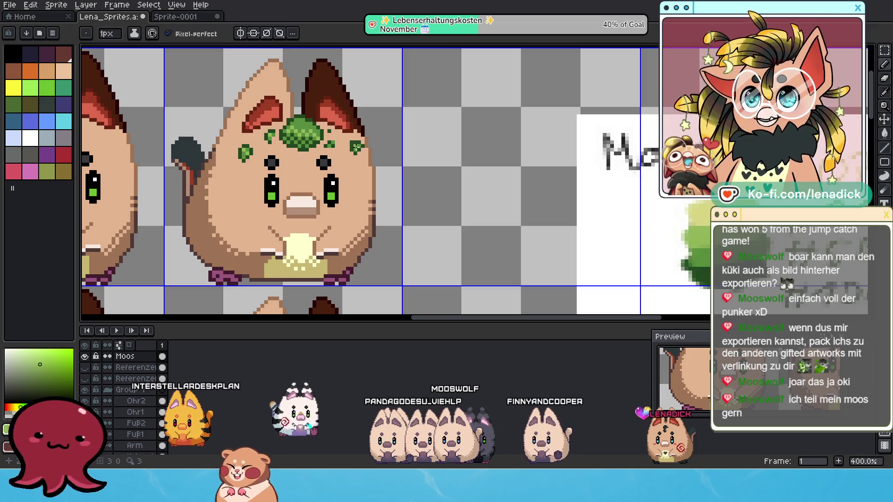
{"action": "left_click", "coordinate": [373, 132], "text": "alt"}
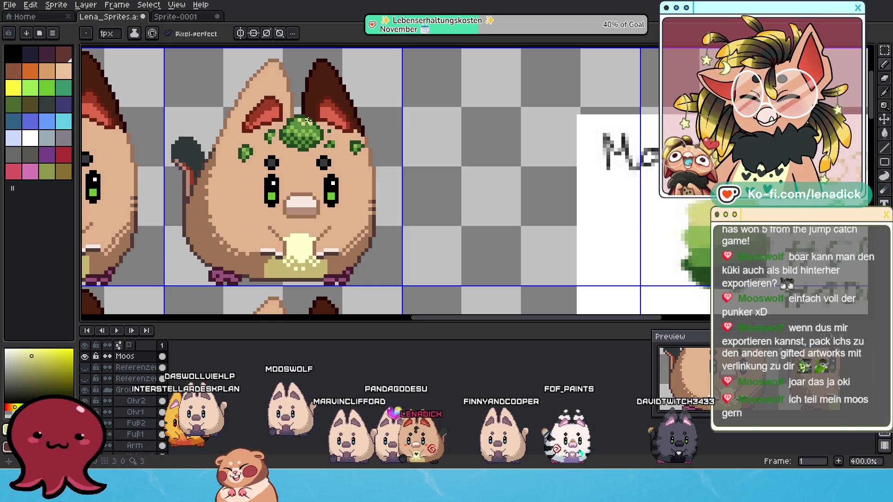
{"action": "scroll", "coordinate": [342, 147], "scroll_direction": "down", "scroll_amount": 3}
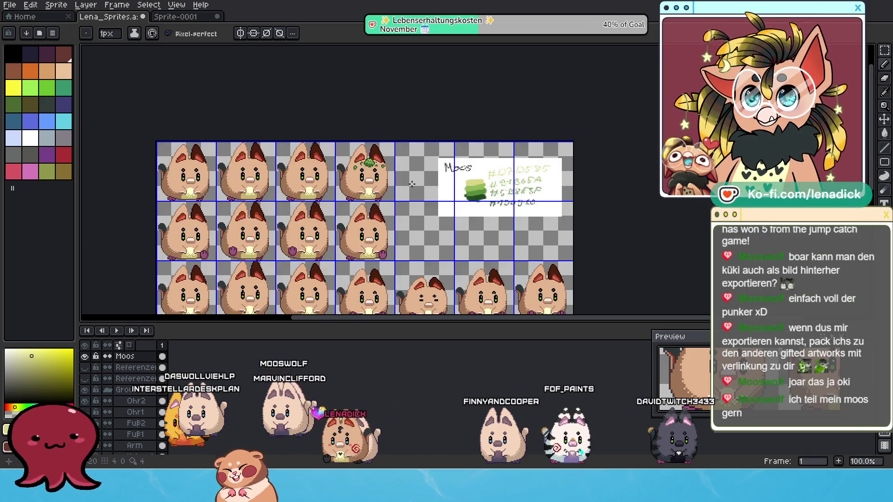
{"action": "scroll", "coordinate": [389, 173], "scroll_direction": "up", "scroll_amount": 4}
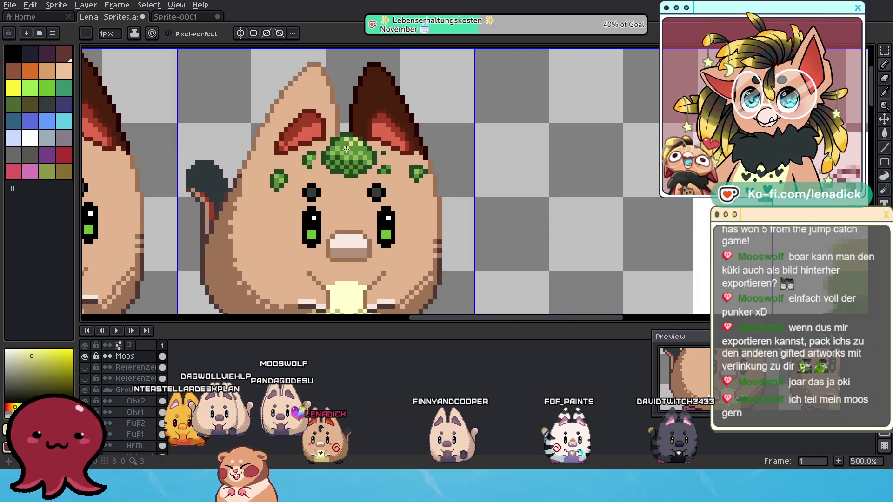
{"action": "scroll", "coordinate": [372, 160], "scroll_direction": "down", "scroll_amount": 3}
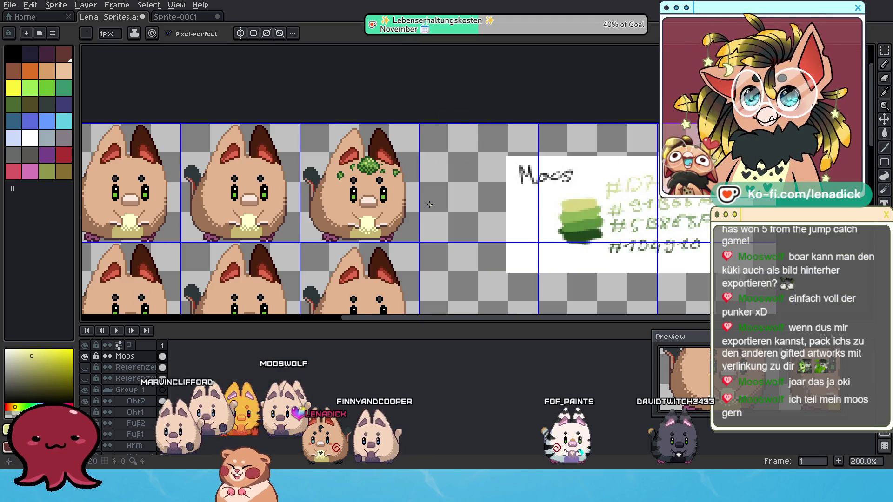
{"action": "key", "text": "ctrl+z"}
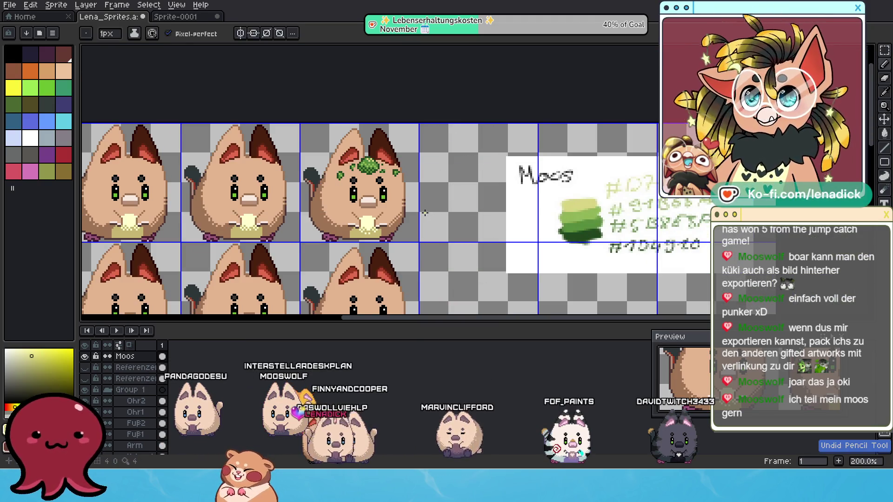
Bring the Moos colour notes into view and pick the dark green swatch
{"action": "scroll", "coordinate": [361, 143], "scroll_direction": "up", "scroll_amount": 3}
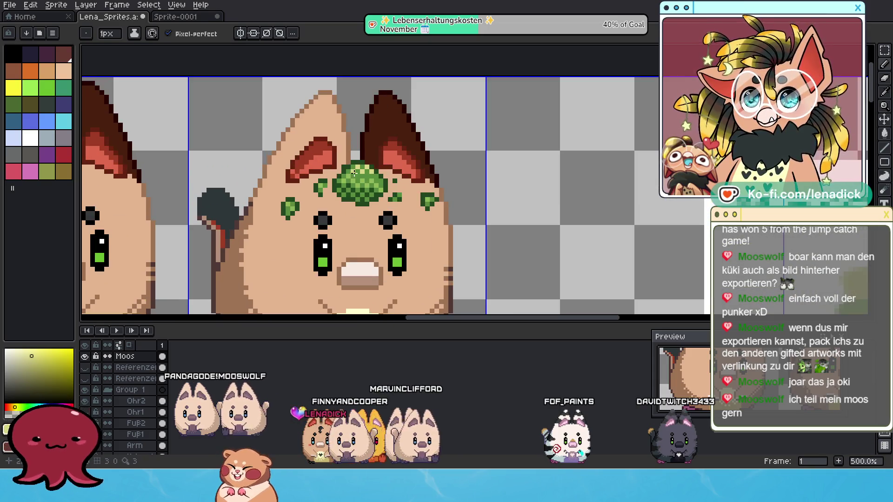
{"action": "scroll", "coordinate": [402, 195], "scroll_direction": "down", "scroll_amount": 3}
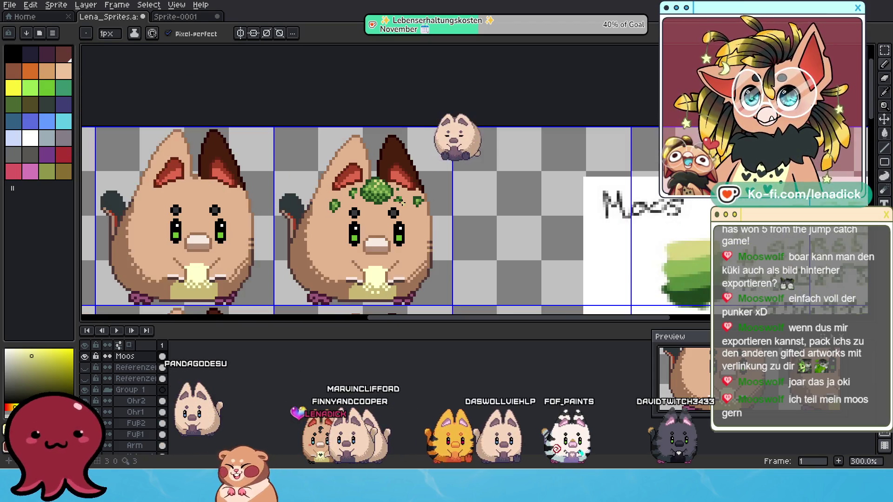
{"action": "scroll", "coordinate": [385, 187], "scroll_direction": "up", "scroll_amount": 2}
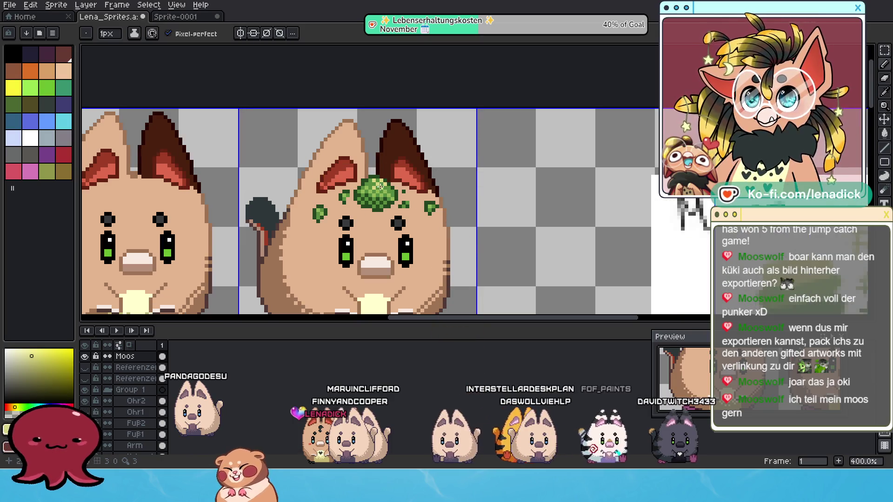
{"action": "scroll", "coordinate": [385, 187], "scroll_direction": "down", "scroll_amount": 2}
{"action": "scroll", "coordinate": [473, 250], "scroll_direction": "down", "scroll_amount": 2}
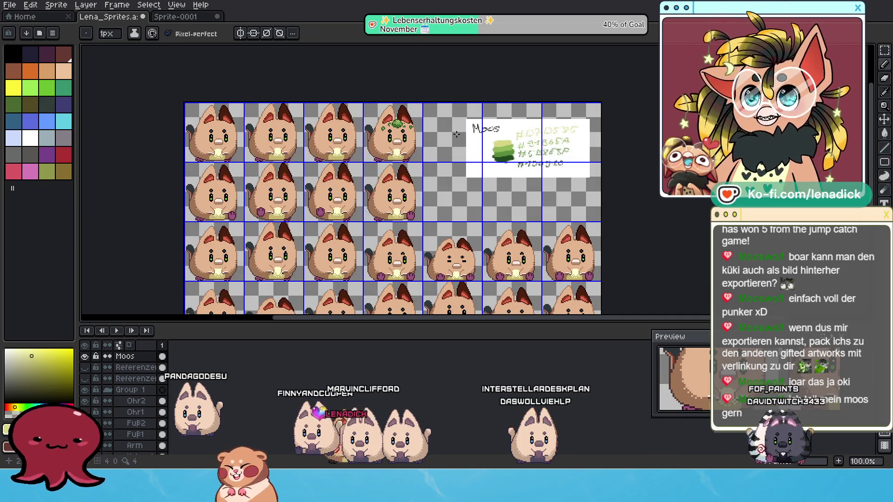
{"action": "scroll", "coordinate": [426, 125], "scroll_direction": "up", "scroll_amount": 1}
{"action": "scroll", "coordinate": [426, 125], "scroll_direction": "up", "scroll_amount": 1}
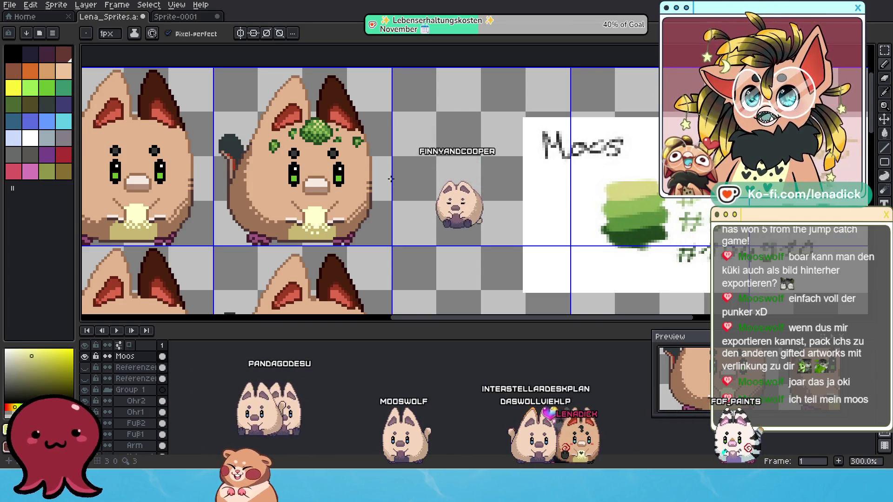
{"action": "left_click_drag", "start_coordinate": [391, 178], "coordinate": [420, 178]}
{"action": "scroll", "coordinate": [417, 161], "scroll_direction": "down", "scroll_amount": 1}
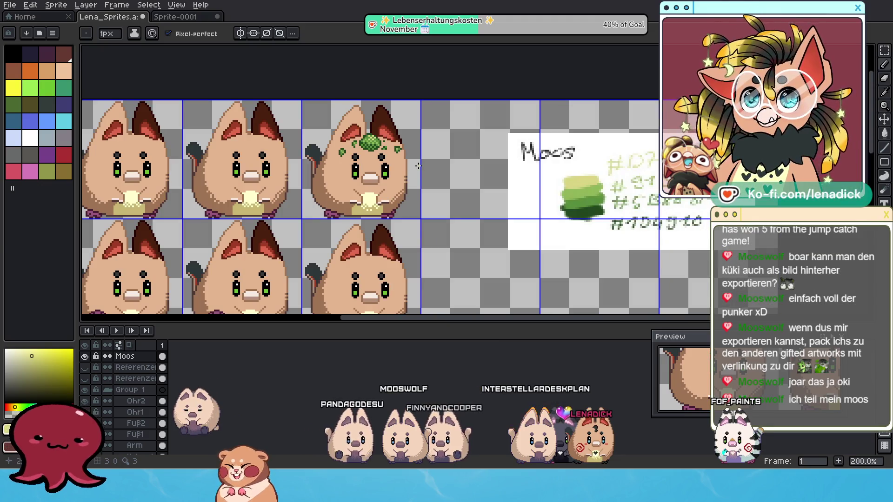
{"action": "scroll", "coordinate": [421, 172], "scroll_direction": "up", "scroll_amount": 1}
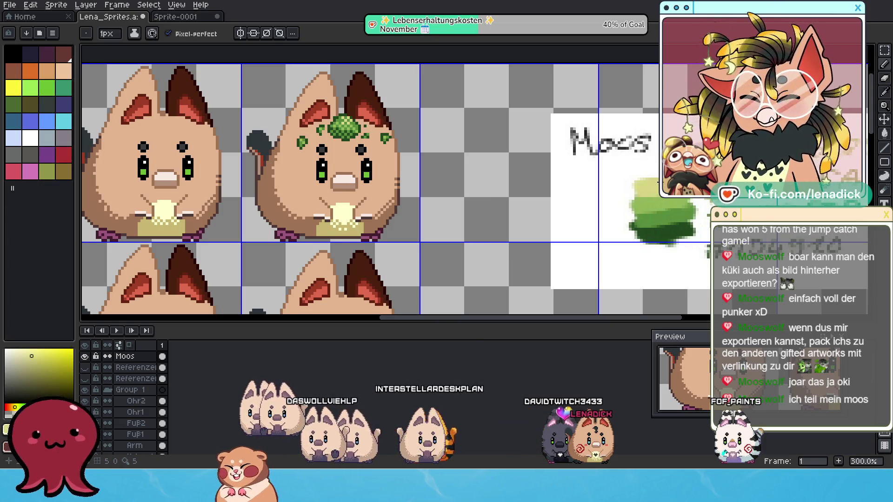
{"action": "left_click", "coordinate": [666, 240], "text": "alt"}
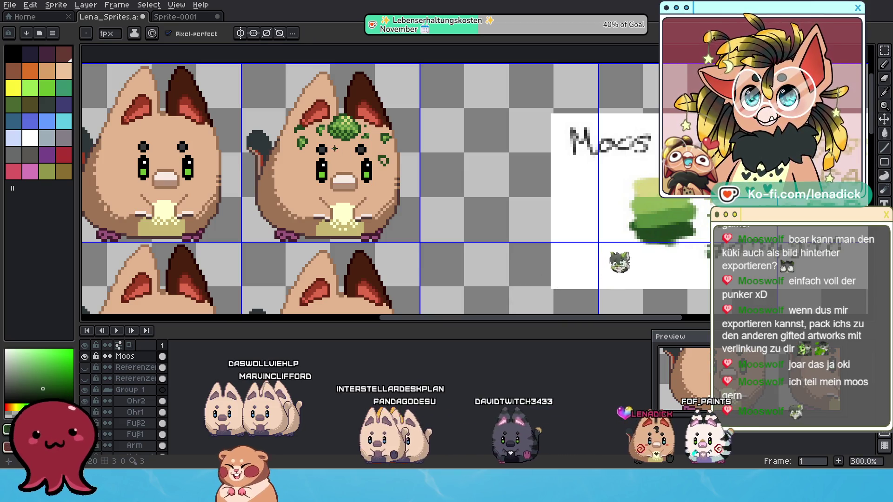
Sample mid, darker and lighter greens from the moss clump, undoing a stray stroke
{"action": "scroll", "coordinate": [399, 150], "scroll_direction": "down", "scroll_amount": 5}
{"action": "scroll", "coordinate": [399, 151], "scroll_direction": "up", "scroll_amount": 5}
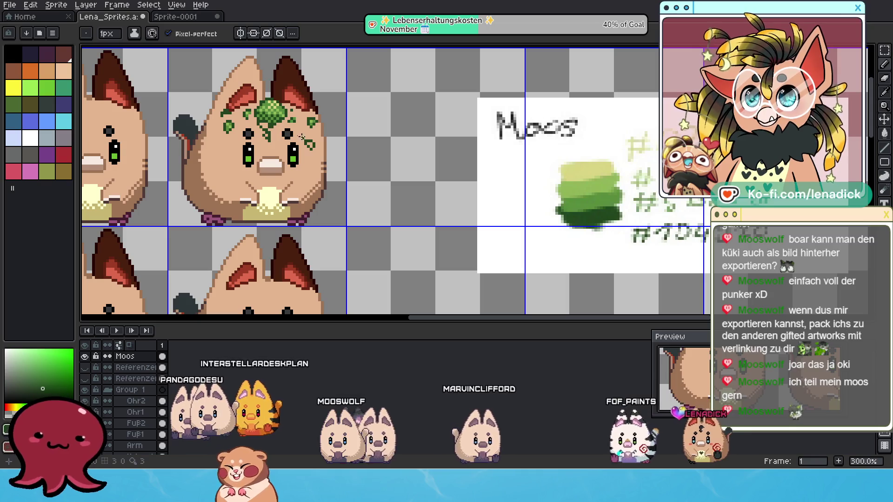
{"action": "left_click_drag", "start_coordinate": [300, 135], "coordinate": [357, 160]}
{"action": "left_click", "coordinate": [656, 224], "text": "alt"}
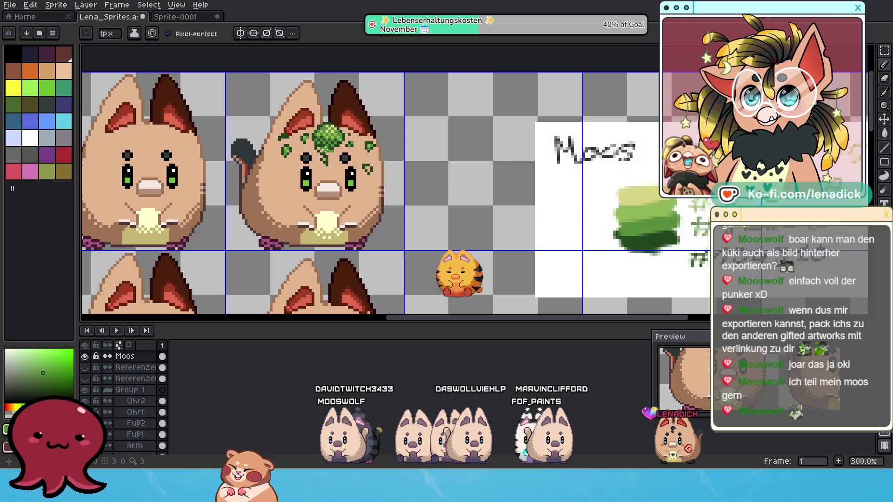
{"action": "key", "text": "ctrl+z"}
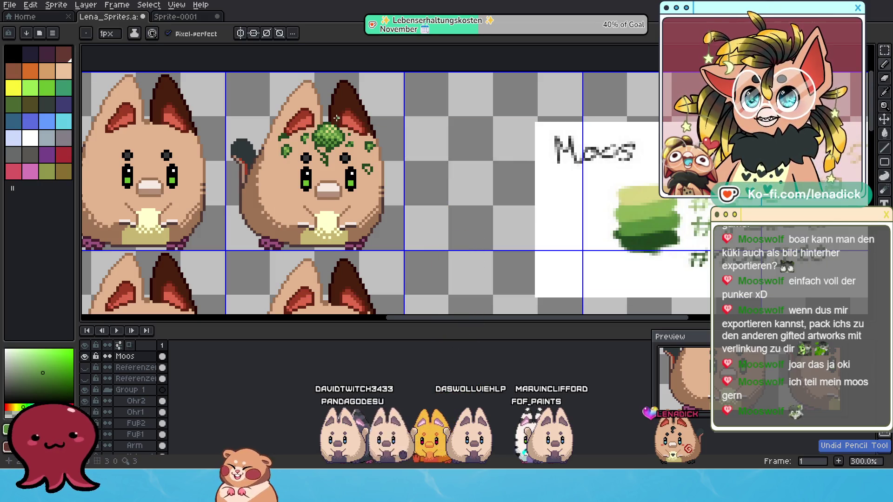
{"action": "scroll", "coordinate": [325, 153], "scroll_direction": "up", "scroll_amount": 1}
{"action": "left_click", "coordinate": [340, 133], "text": "alt"}
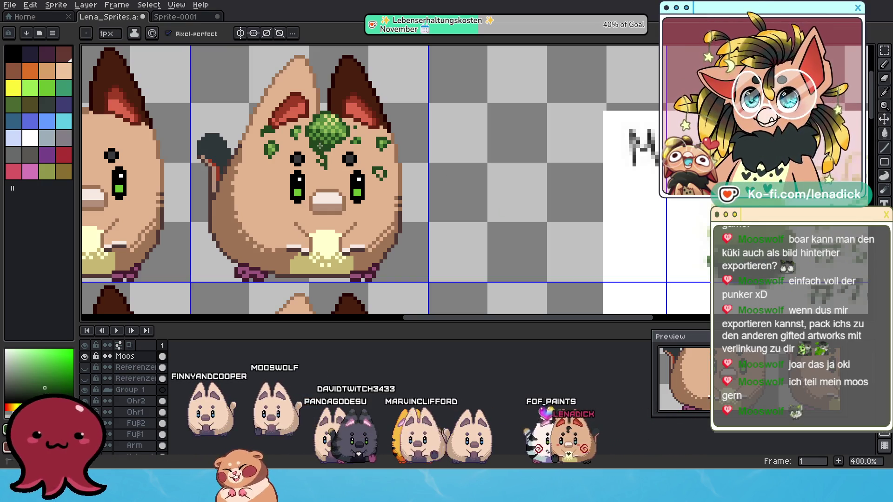
{"action": "left_click", "coordinate": [344, 161], "text": "alt"}
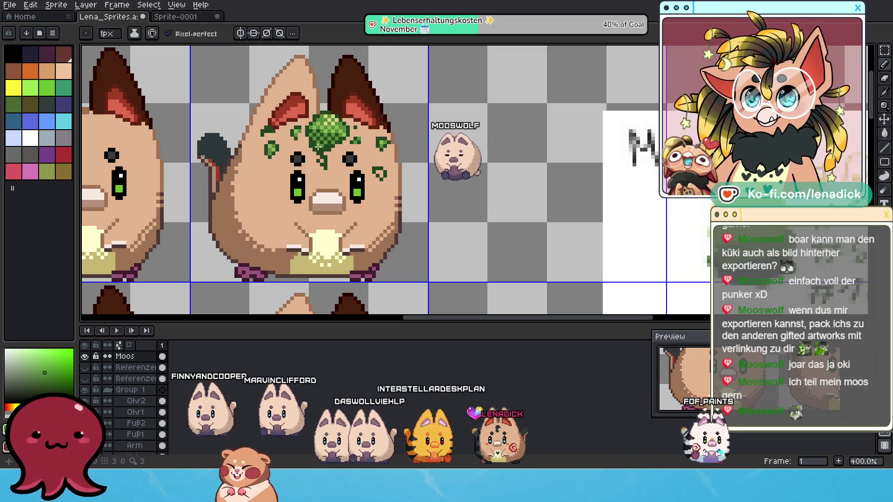
Frame the moss hamster and Moos notes together and leave the Pencil tool
{"action": "scroll", "coordinate": [413, 196], "scroll_direction": "down", "scroll_amount": 3}
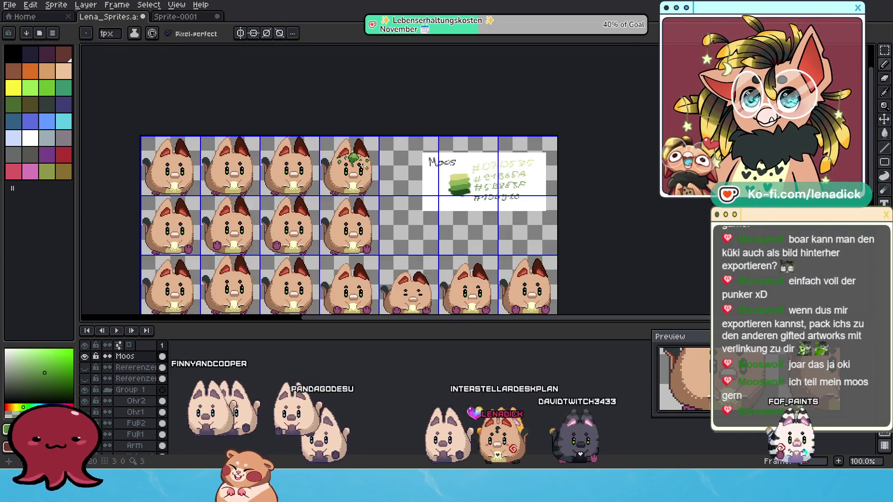
{"action": "scroll", "coordinate": [402, 184], "scroll_direction": "down", "scroll_amount": 1}
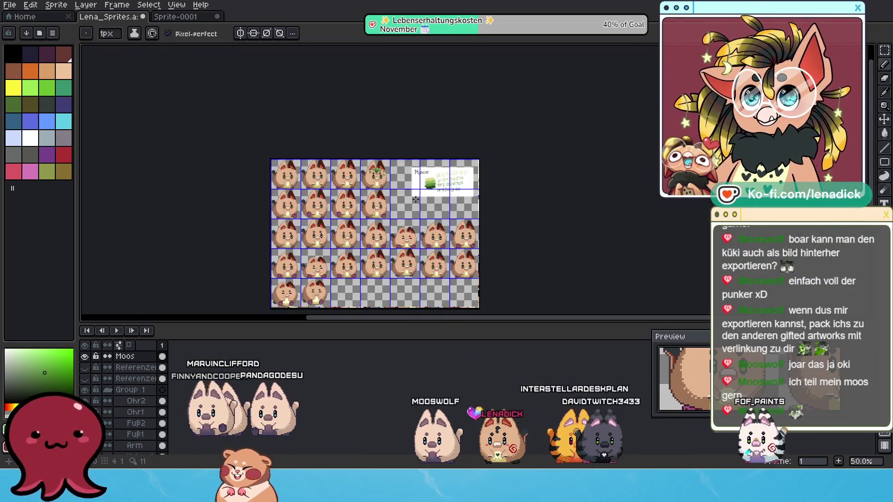
{"action": "scroll", "coordinate": [423, 208], "scroll_direction": "up", "scroll_amount": 1}
{"action": "scroll", "coordinate": [391, 142], "scroll_direction": "up", "scroll_amount": 2}
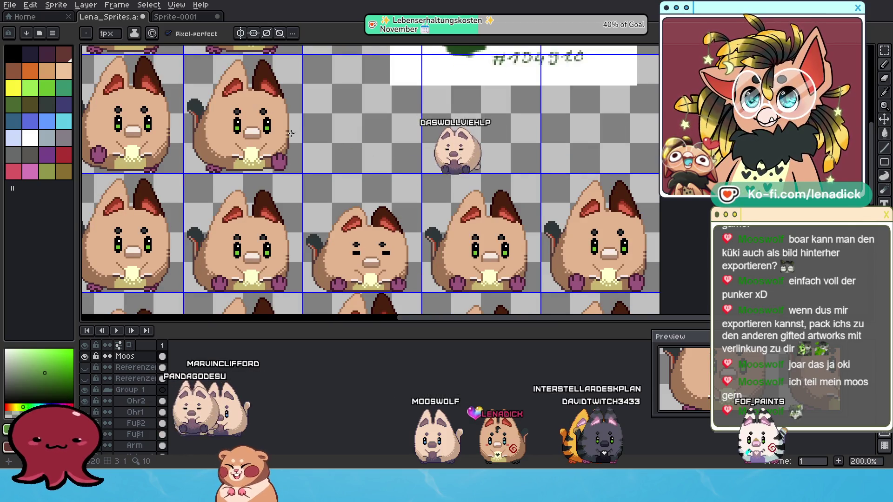
{"action": "scroll", "coordinate": [755, 386], "scroll_direction": "down", "scroll_amount": 2}
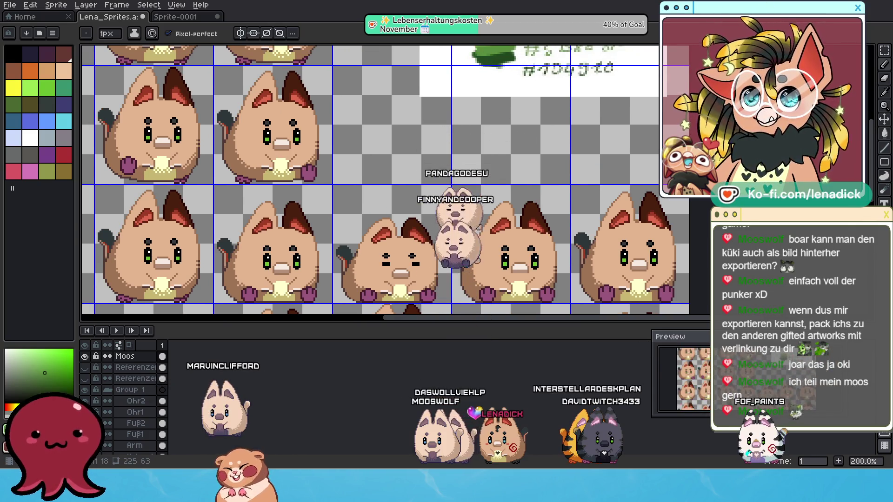
{"action": "scroll", "coordinate": [754, 386], "scroll_direction": "up", "scroll_amount": 2}
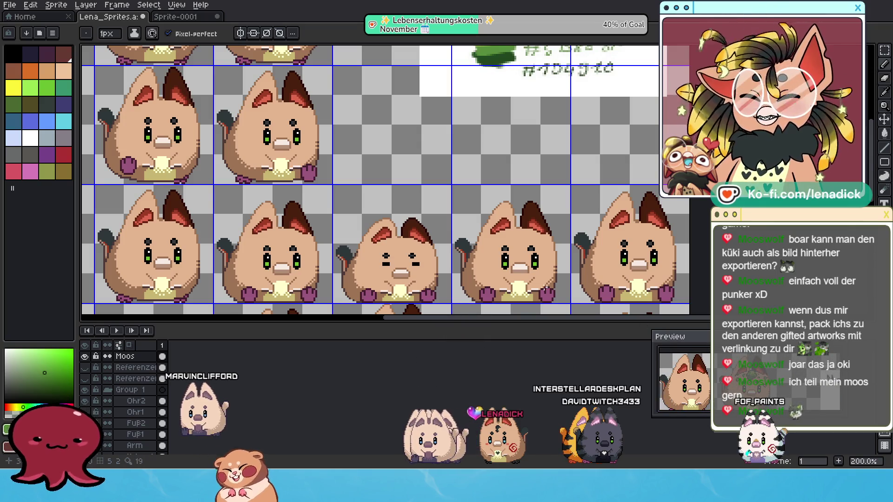
{"action": "mouse_move", "coordinate": [467, 216]}
{"action": "left_mouse_down"}
{"action": "mouse_move", "coordinate": [507, 309]}
{"action": "mouse_move", "coordinate": [551, 372]}
{"action": "left_mouse_up"}
{"action": "scroll", "coordinate": [384, 170], "scroll_direction": "up", "scroll_amount": 1}
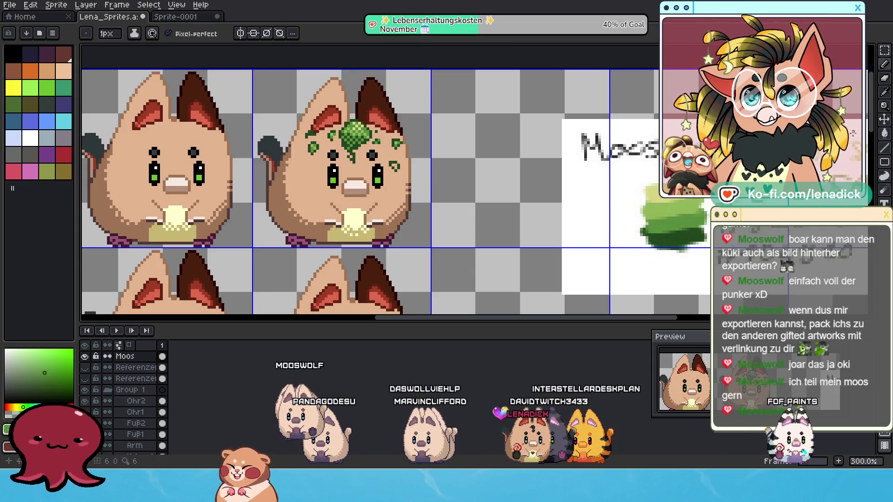
{"action": "left_click", "coordinate": [885, 81]}
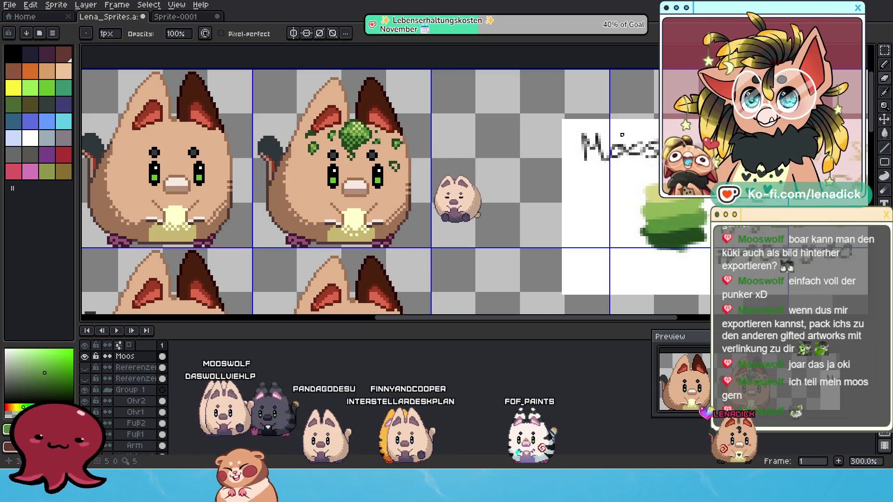
Add the last moss dots to the fourth frame with the pixel-perfect pencil, then zoom out to the whole sheet
{"action": "key", "text": "b"}
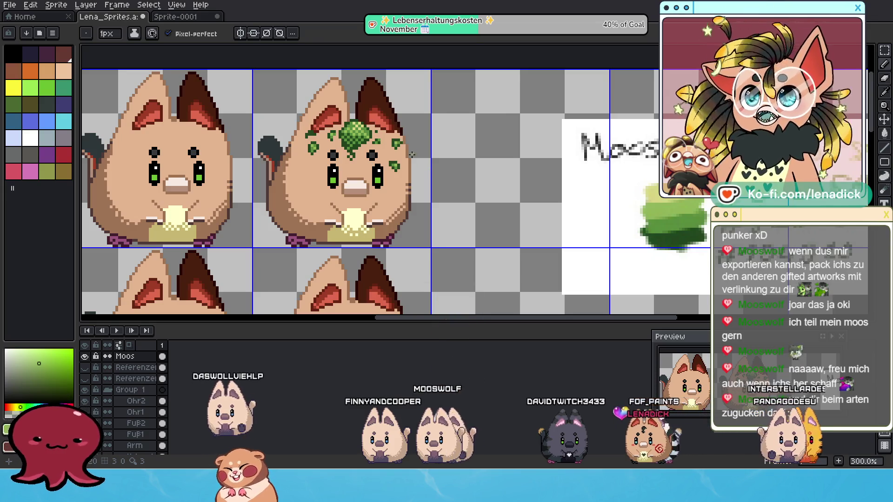
{"action": "left_click_drag", "start_coordinate": [347, 165], "coordinate": [367, 173]}
{"action": "scroll", "coordinate": [375, 152], "scroll_direction": "up", "scroll_amount": 1}
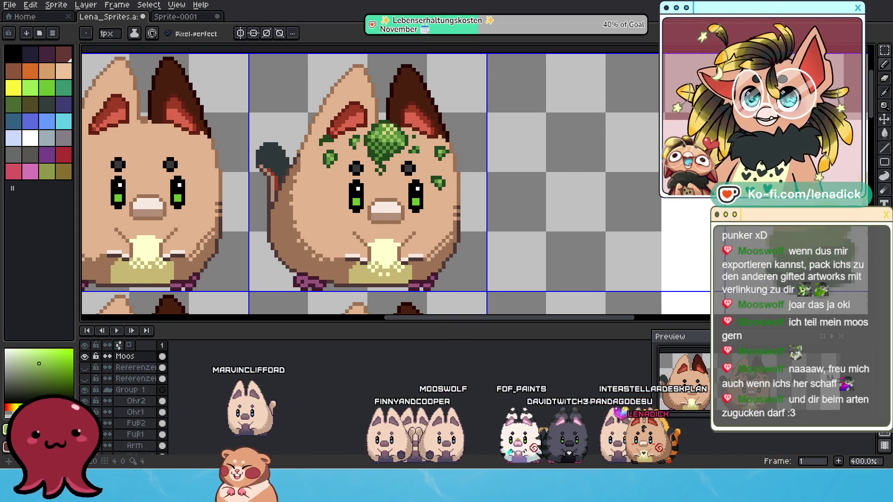
{"action": "scroll", "coordinate": [507, 203], "scroll_direction": "down", "scroll_amount": 1}
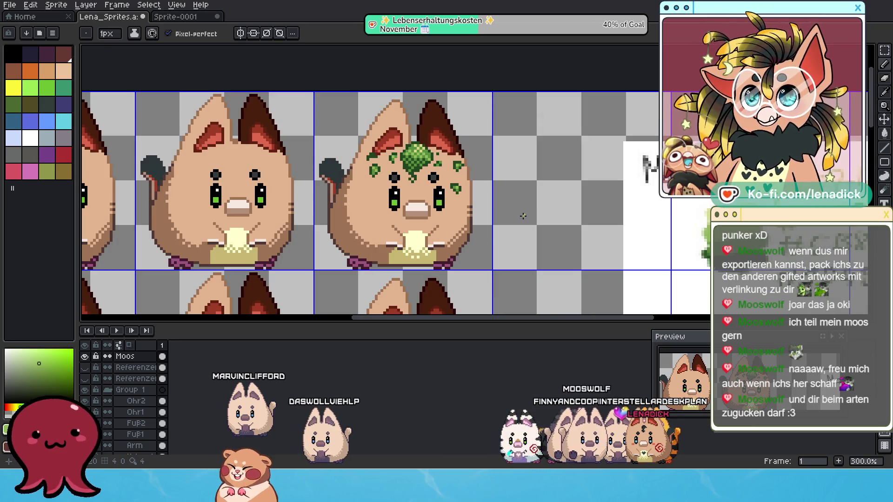
{"action": "scroll", "coordinate": [488, 170], "scroll_direction": "up", "scroll_amount": 1}
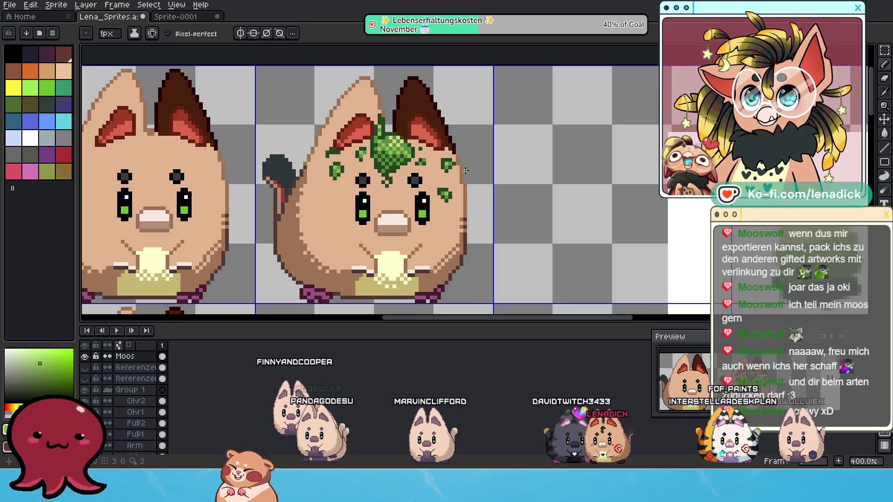
{"action": "scroll", "coordinate": [465, 172], "scroll_direction": "down", "scroll_amount": 2}
{"action": "scroll", "coordinate": [465, 172], "scroll_direction": "down", "scroll_amount": 1}
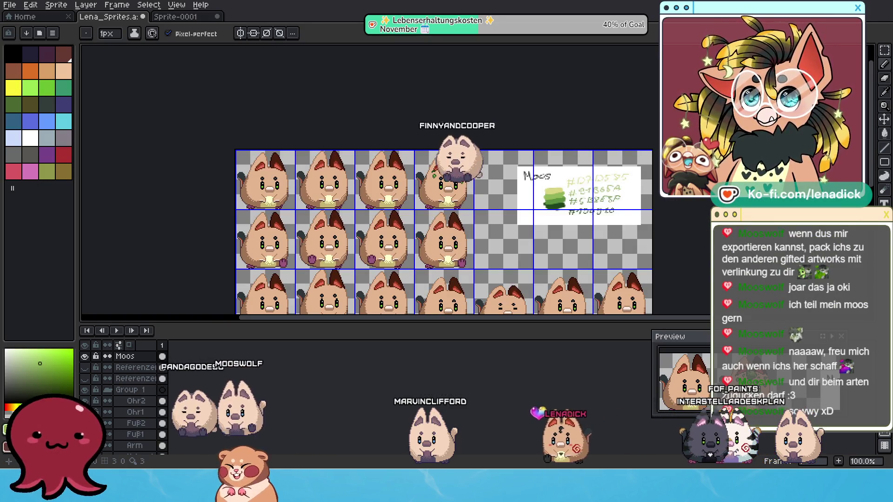
{"action": "scroll", "coordinate": [473, 184], "scroll_direction": "up", "scroll_amount": 1}
{"action": "scroll", "coordinate": [467, 172], "scroll_direction": "up", "scroll_amount": 2}
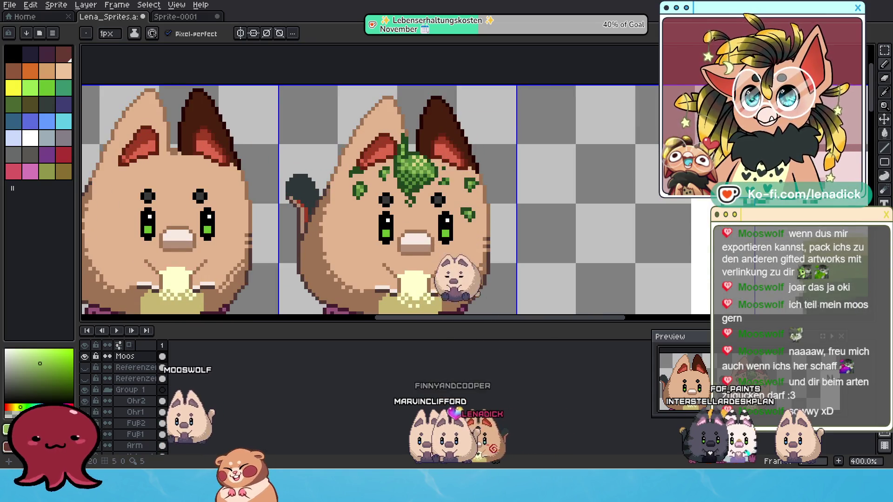
{"action": "left_click_drag", "start_coordinate": [407, 144], "coordinate": [364, 110]}
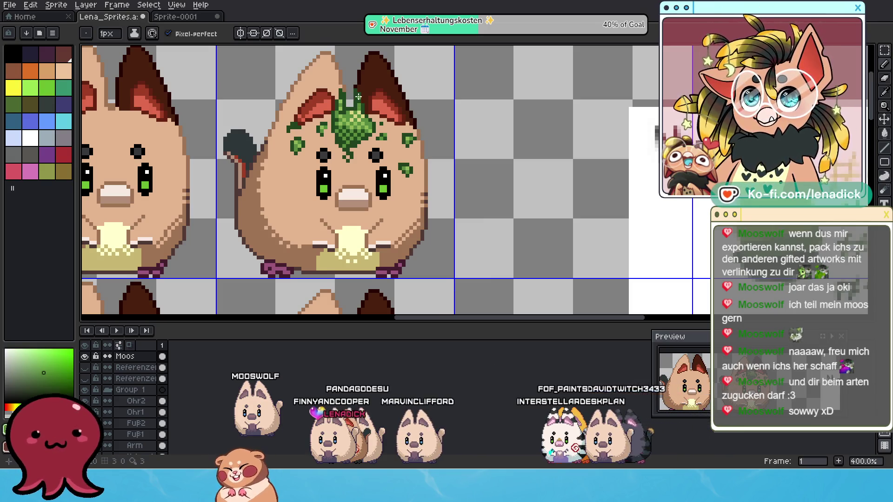
{"action": "scroll", "coordinate": [399, 115], "scroll_direction": "down", "scroll_amount": 3}
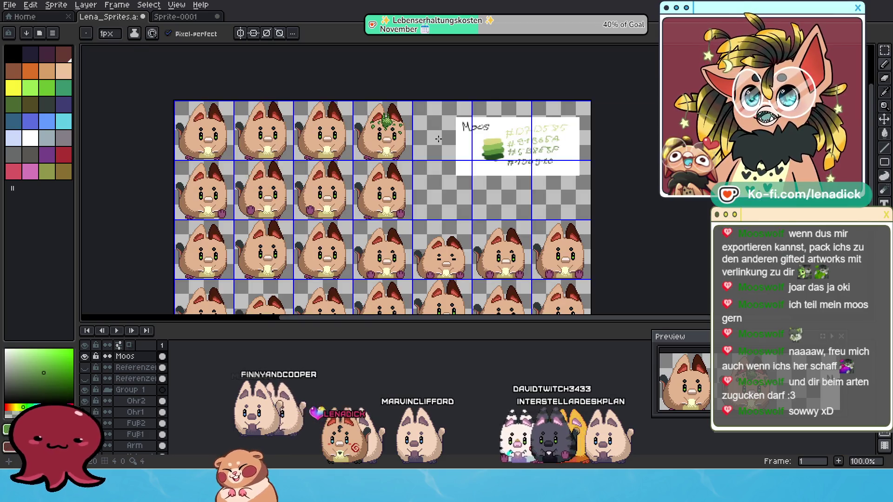
{"action": "scroll", "coordinate": [421, 122], "scroll_direction": "up", "scroll_amount": 3}
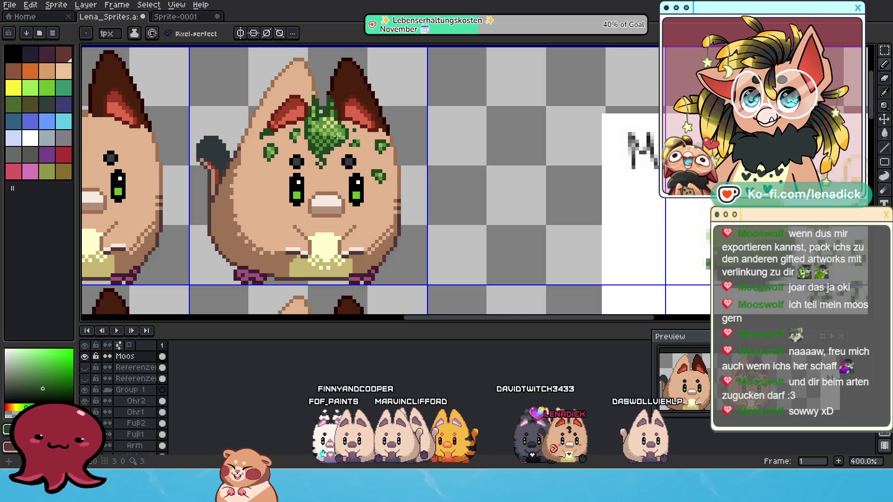
{"action": "scroll", "coordinate": [321, 111], "scroll_direction": "down", "scroll_amount": 3}
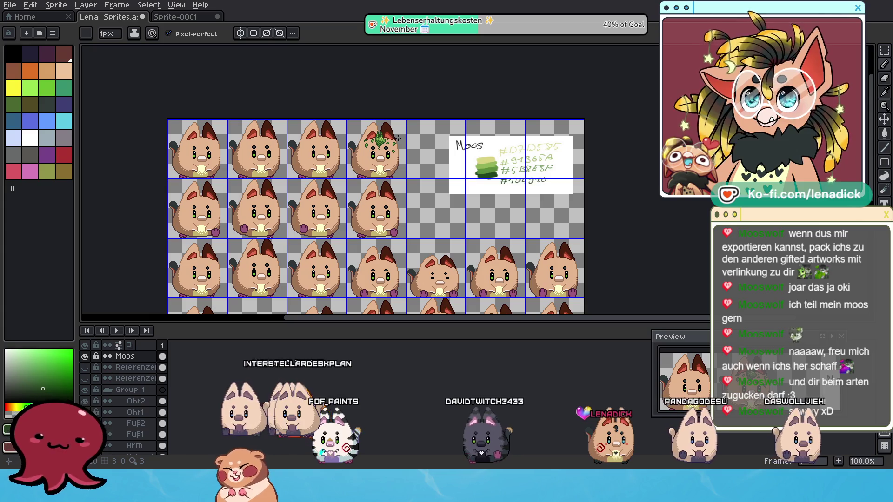
{"action": "scroll", "coordinate": [394, 138], "scroll_direction": "up", "scroll_amount": 2}
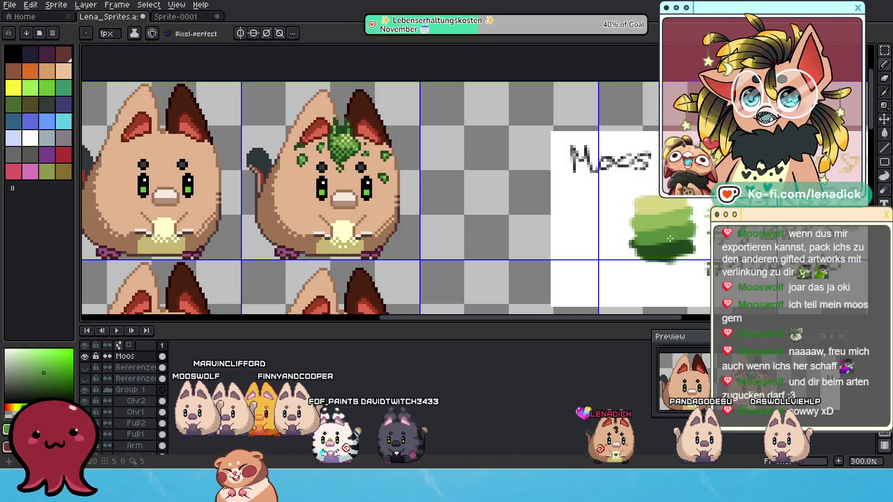
{"action": "scroll", "coordinate": [340, 128], "scroll_direction": "up", "scroll_amount": 1}
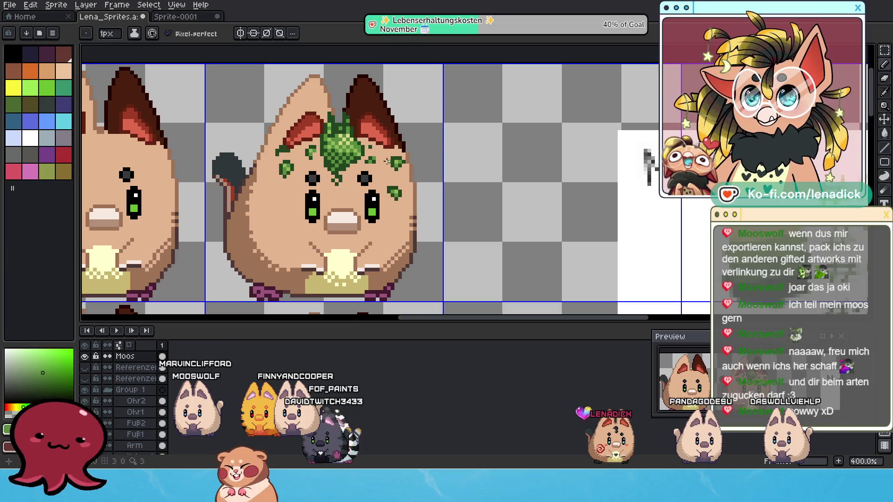
{"action": "scroll", "coordinate": [385, 161], "scroll_direction": "down", "scroll_amount": 2}
{"action": "scroll", "coordinate": [488, 172], "scroll_direction": "down", "scroll_amount": 1}
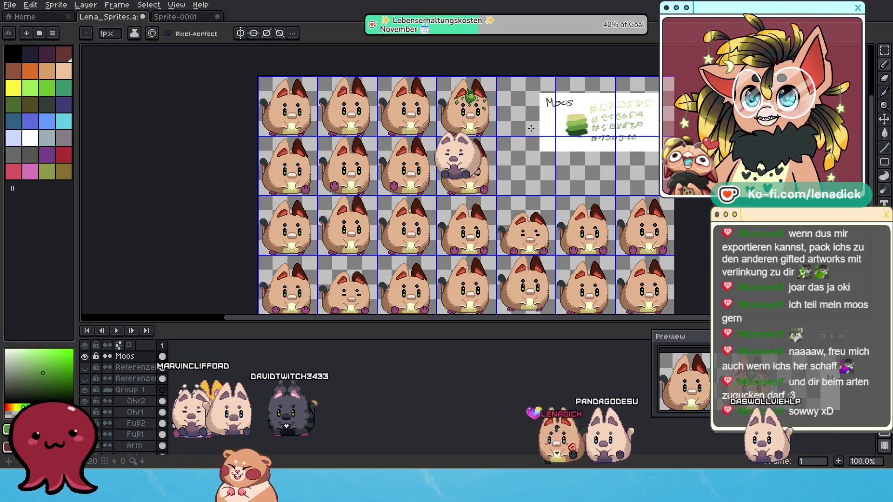
{"action": "scroll", "coordinate": [505, 93], "scroll_direction": "up", "scroll_amount": 1}
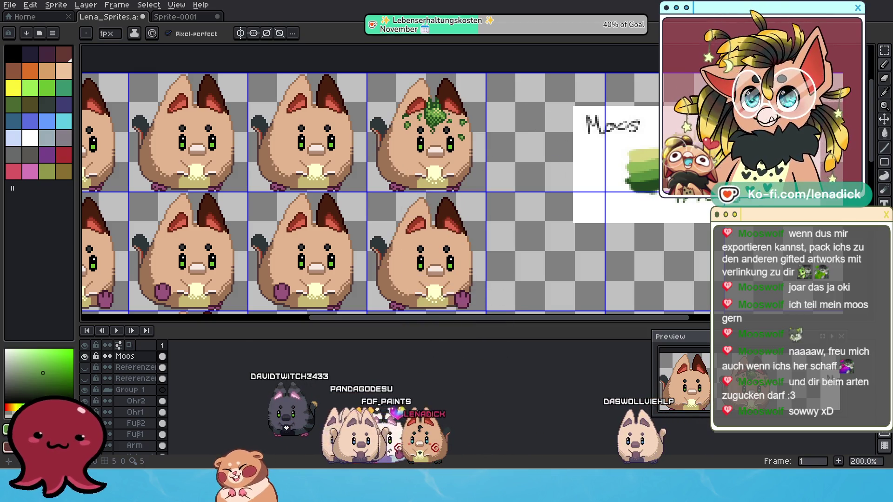
Select the fourth frame's moss and copy it onto the first hamster's head
{"action": "left_click", "coordinate": [886, 51]}
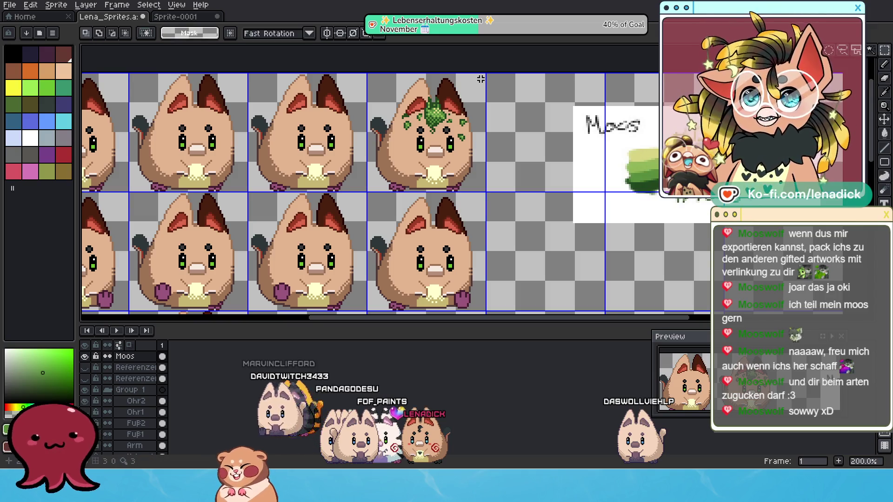
{"action": "scroll", "coordinate": [470, 103], "scroll_direction": "up", "scroll_amount": 1}
{"action": "mouse_move", "coordinate": [352, 68]}
{"action": "left_mouse_down"}
{"action": "mouse_move", "coordinate": [519, 201]}
{"action": "mouse_move", "coordinate": [478, 187]}
{"action": "left_mouse_up"}
{"action": "left_click", "coordinate": [417, 116]}
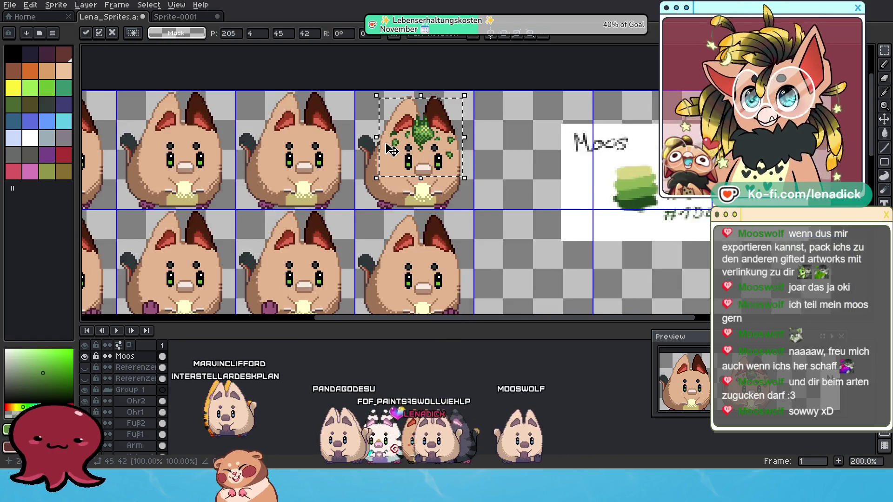
{"action": "scroll", "coordinate": [648, 135], "scroll_direction": "down", "scroll_amount": 1}
{"action": "left_click_drag", "start_coordinate": [568, 183], "coordinate": [213, 183]}
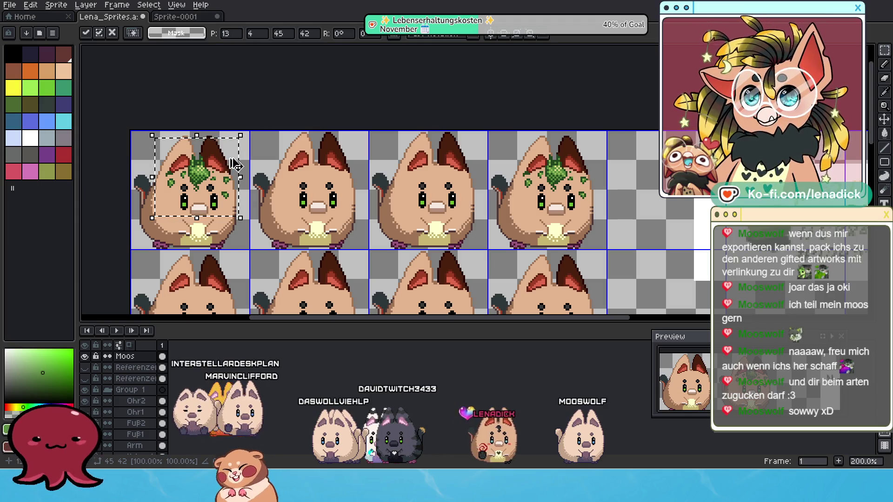
{"action": "left_click_drag", "start_coordinate": [218, 181], "coordinate": [331, 179]}
Nudge the copied moss up two pixels
{"action": "scroll", "coordinate": [361, 178], "scroll_direction": "up", "scroll_amount": 1}
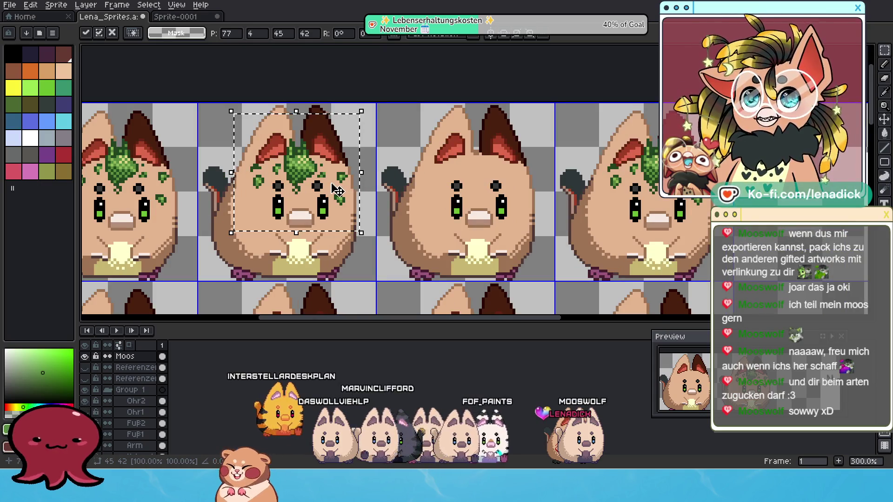
{"action": "left_click_drag", "start_coordinate": [325, 179], "coordinate": [363, 186]}
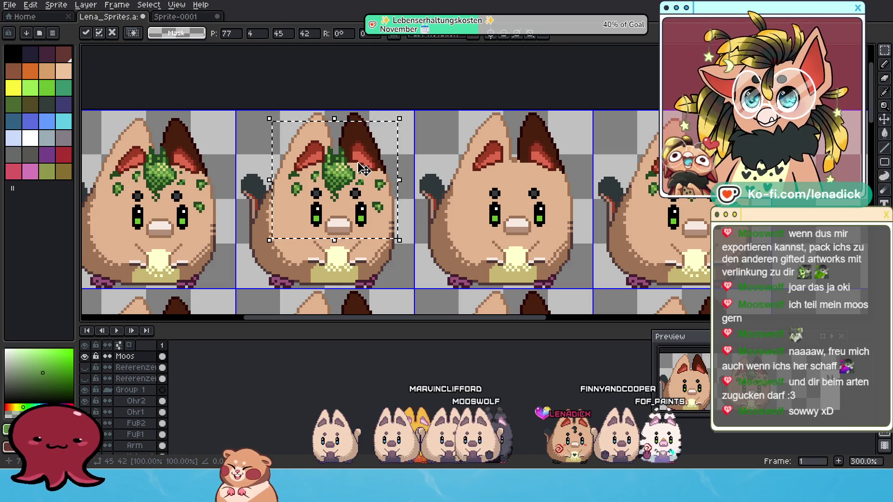
{"action": "key", "text": "Up"}
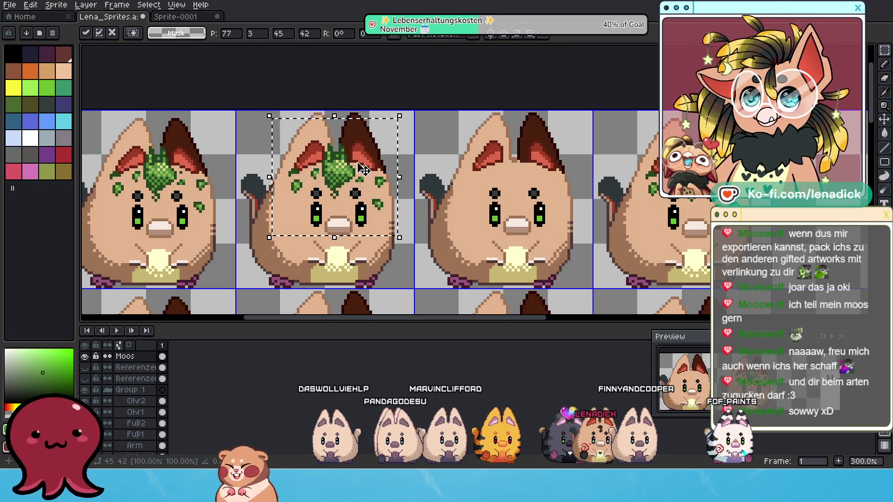
{"action": "key", "text": "Up"}
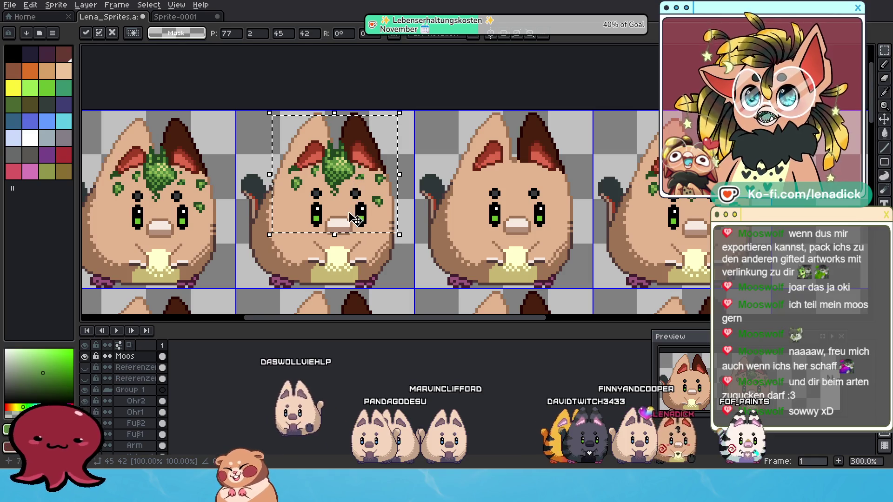
{"action": "scroll", "coordinate": [354, 219], "scroll_direction": "right", "scroll_amount": 3}
{"action": "scroll", "coordinate": [353, 218], "scroll_direction": "up", "scroll_amount": 1}
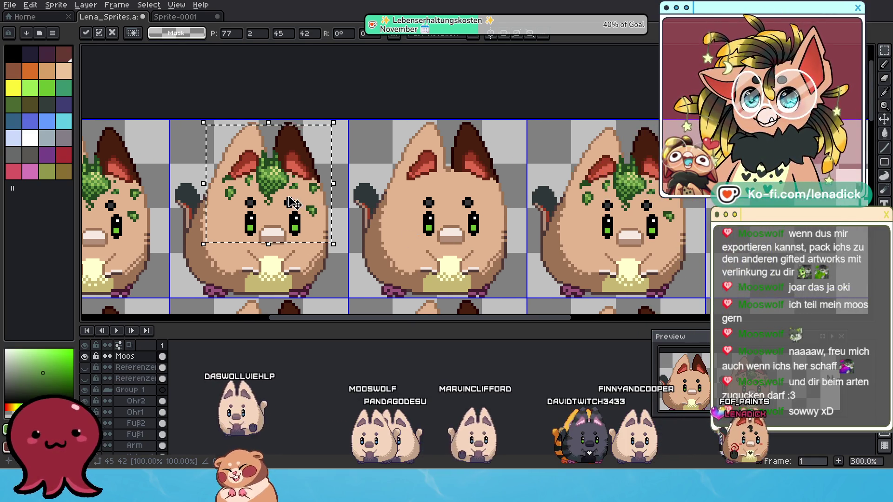
Copy the moss onto the third frame and commit the placement
{"action": "left_click_drag", "start_coordinate": [277, 196], "coordinate": [435, 212]}
{"action": "mouse_move", "coordinate": [279, 186]}
{"action": "left_mouse_down"}
{"action": "mouse_move", "coordinate": [299, 186]}
{"action": "mouse_move", "coordinate": [272, 168]}
{"action": "mouse_move", "coordinate": [454, 207]}
{"action": "left_mouse_up"}
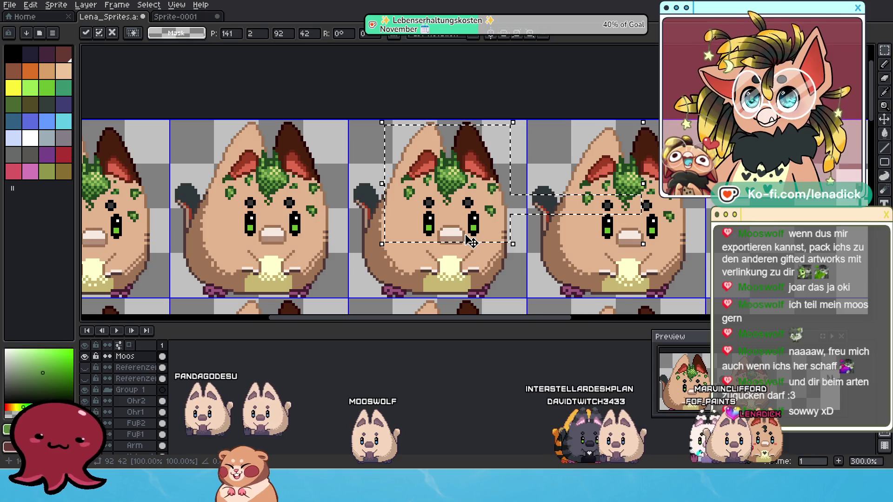
{"action": "scroll", "coordinate": [471, 242], "scroll_direction": "down", "scroll_amount": 1}
{"action": "key", "text": "Return"}
{"action": "scroll", "coordinate": [582, 200], "scroll_direction": "down", "scroll_amount": 2}
{"action": "scroll", "coordinate": [583, 200], "scroll_direction": "up", "scroll_amount": 3}
{"action": "left_click_drag", "start_coordinate": [521, 195], "coordinate": [489, 181]}
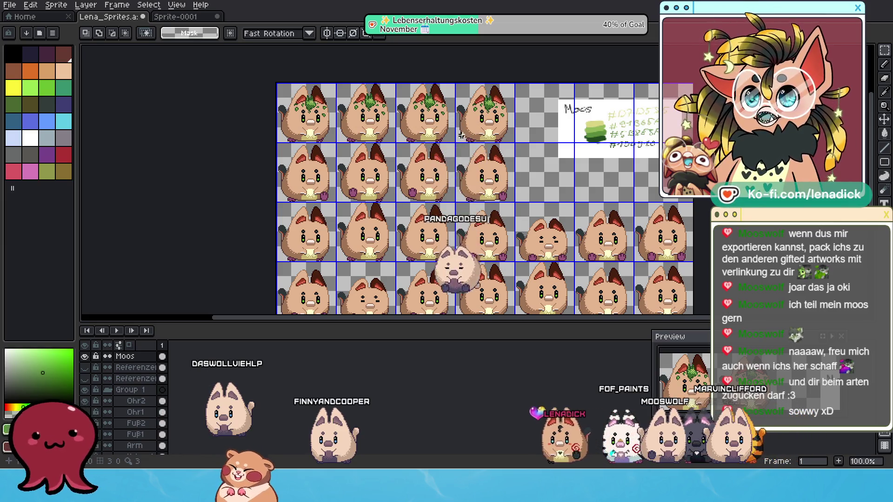
{"action": "scroll", "coordinate": [479, 124], "scroll_direction": "up", "scroll_amount": 1}
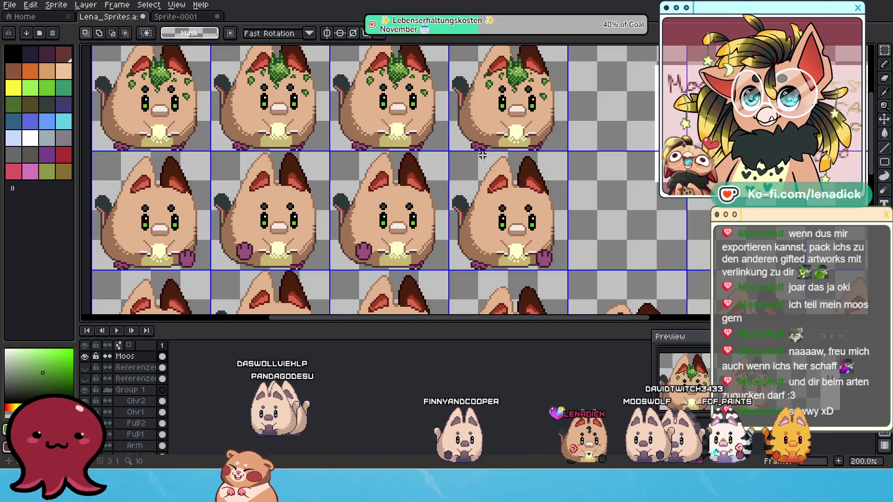
{"action": "scroll", "coordinate": [507, 193], "scroll_direction": "left", "scroll_amount": 2}
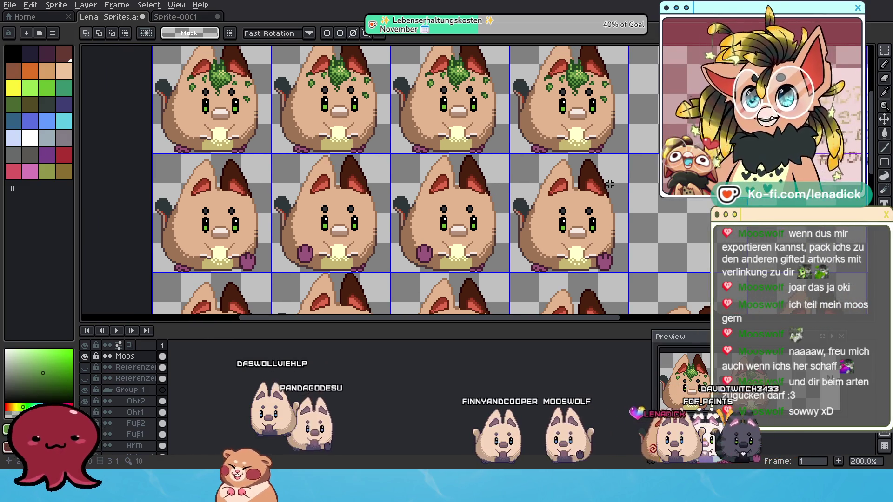
{"action": "left_click_drag", "start_coordinate": [609, 185], "coordinate": [594, 174]}
{"action": "mouse_move", "coordinate": [640, 214]}
{"action": "left_mouse_down"}
{"action": "mouse_move", "coordinate": [593, 209]}
{"action": "mouse_move", "coordinate": [571, 179]}
{"action": "mouse_move", "coordinate": [587, 197]}
{"action": "left_mouse_up"}
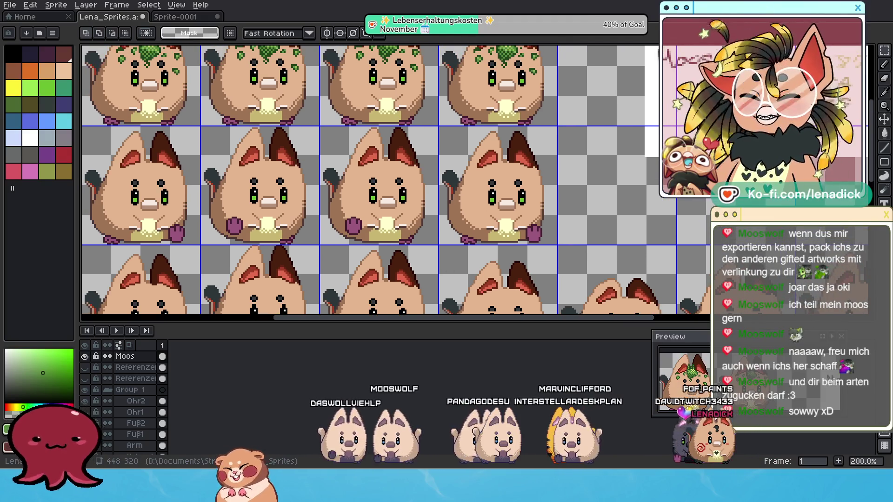
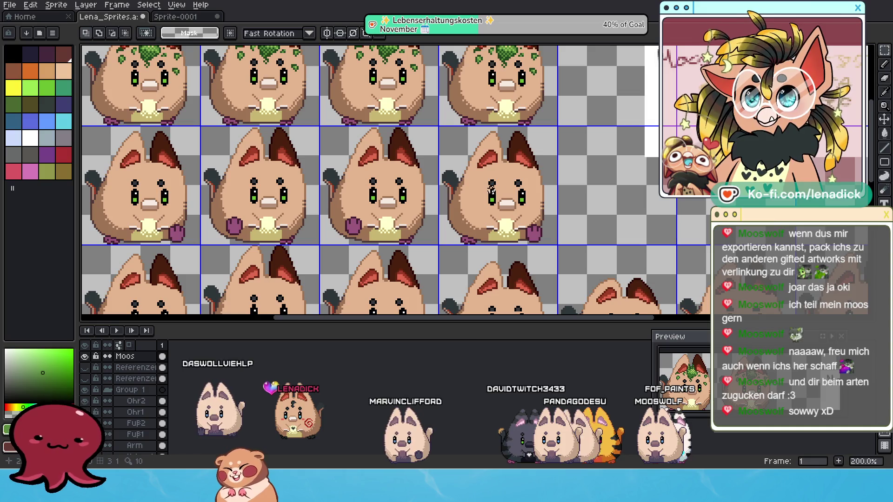
Copy the top row's moss down onto the second-row cat heads, then marquee the middle cat's head
{"action": "scroll", "coordinate": [418, 177], "scroll_direction": "up", "scroll_amount": 3}
{"action": "scroll", "coordinate": [418, 177], "scroll_direction": "left", "scroll_amount": 3}
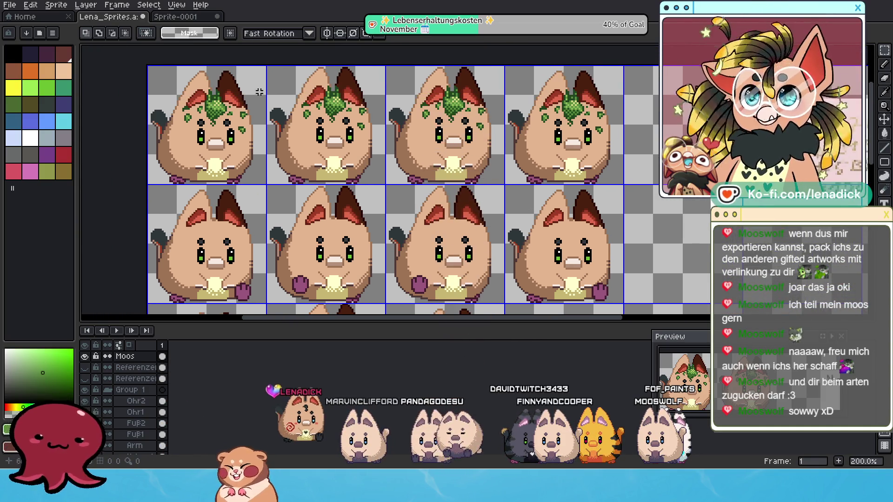
{"action": "left_click_drag", "start_coordinate": [175, 75], "coordinate": [635, 170]}
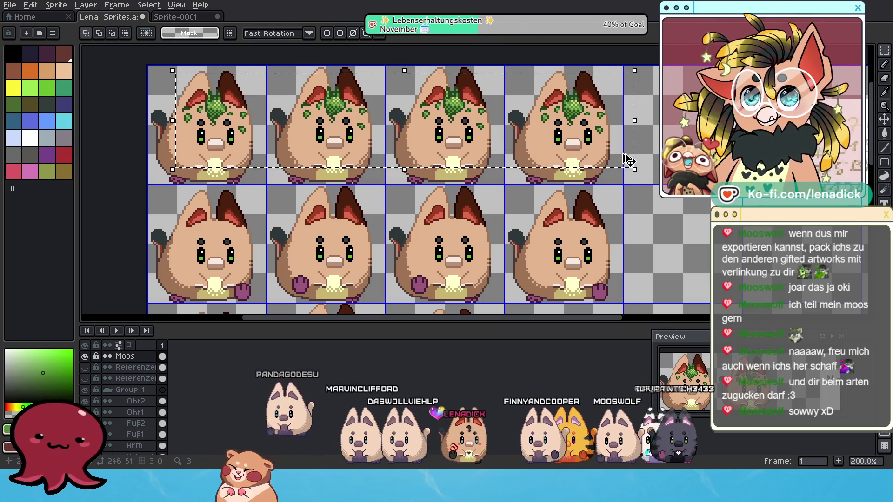
{"action": "key", "text": "ctrl+t"}
{"action": "mouse_move", "coordinate": [351, 81]}
{"action": "left_mouse_down"}
{"action": "mouse_move", "coordinate": [359, 104]}
{"action": "mouse_move", "coordinate": [355, 177]}
{"action": "left_mouse_up"}
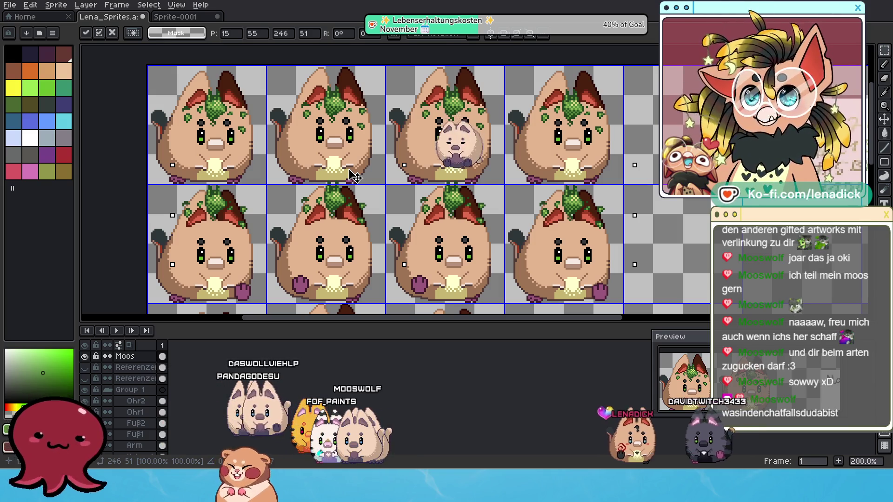
{"action": "left_click_drag", "start_coordinate": [355, 175], "coordinate": [363, 202]}
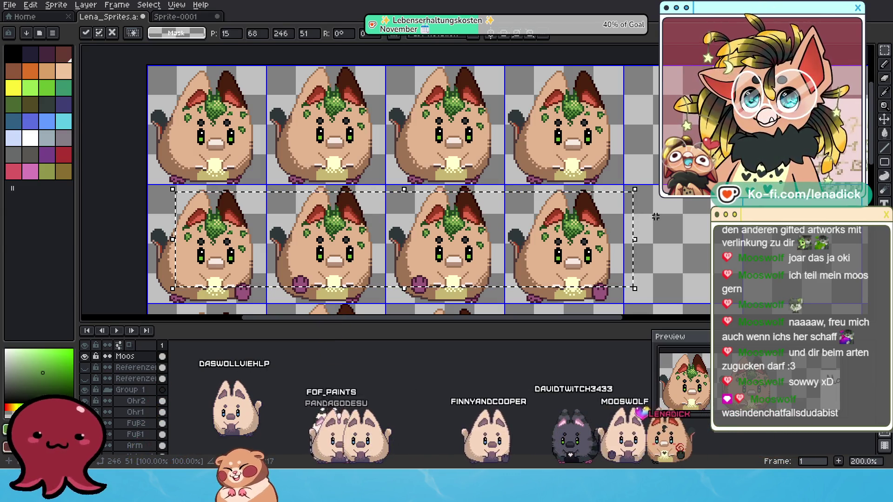
{"action": "key", "text": "ctrl+d"}
{"action": "scroll", "coordinate": [365, 221], "scroll_direction": "up", "scroll_amount": 1}
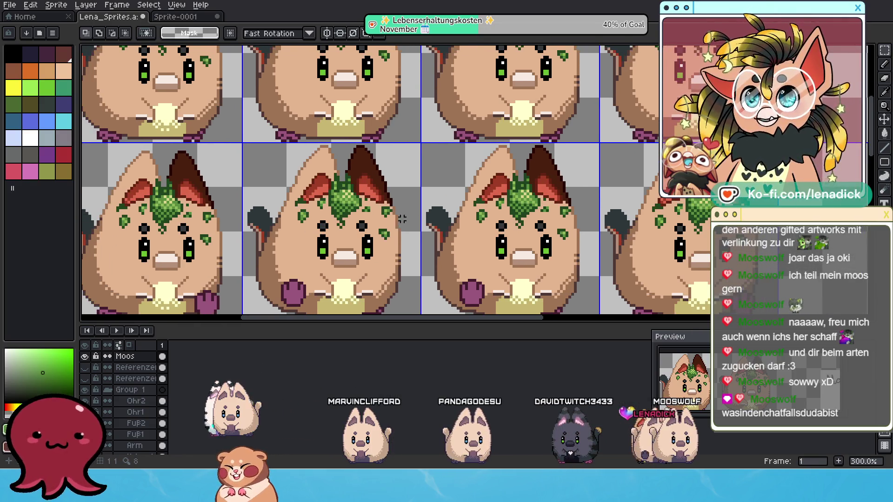
{"action": "left_click_drag", "start_coordinate": [276, 165], "coordinate": [424, 271]}
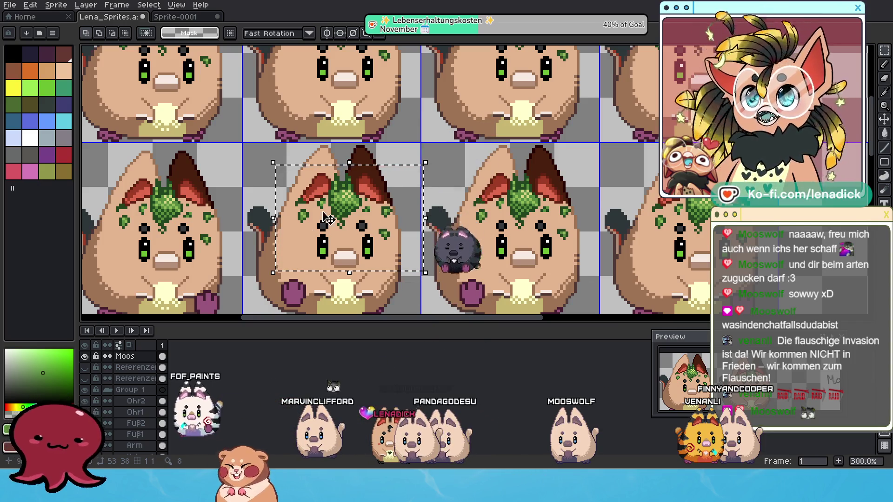
{"action": "scroll", "coordinate": [349, 213], "scroll_direction": "up", "scroll_amount": 1}
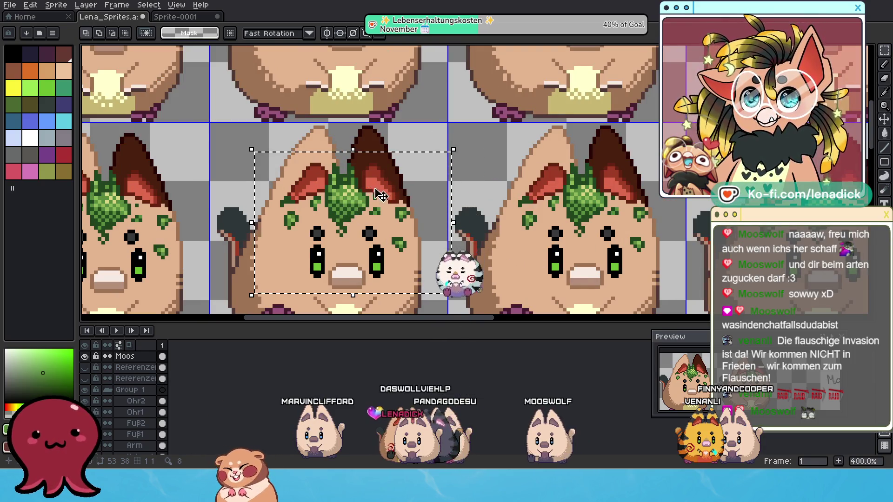
{"action": "scroll", "coordinate": [382, 208], "scroll_direction": "down", "scroll_amount": 1}
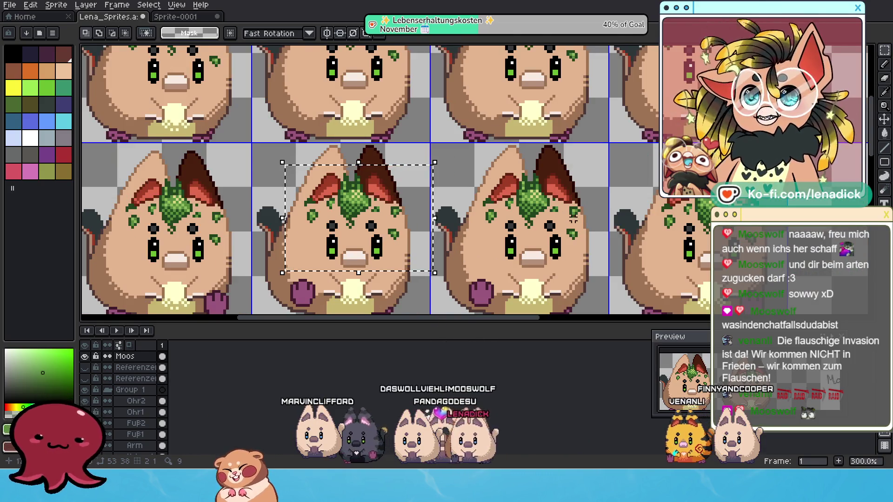
{"action": "left_click_drag", "start_coordinate": [565, 217], "coordinate": [484, 220]}
{"action": "key", "text": "ctrl+d"}
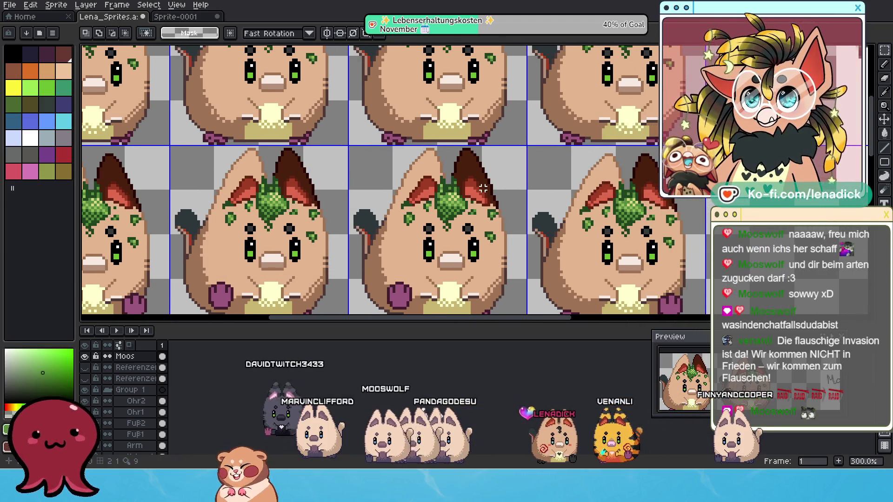
{"action": "scroll", "coordinate": [543, 200], "scroll_direction": "down", "scroll_amount": 1}
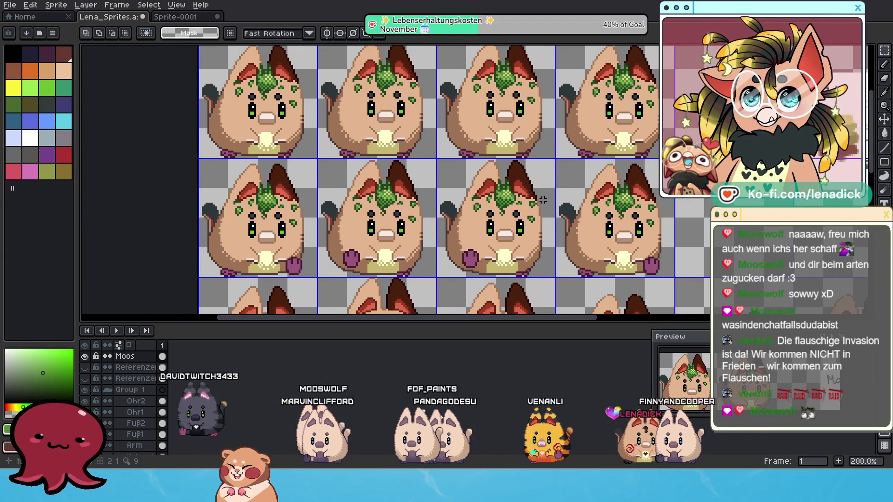
{"action": "scroll", "coordinate": [195, 214], "scroll_direction": "up", "scroll_amount": 1}
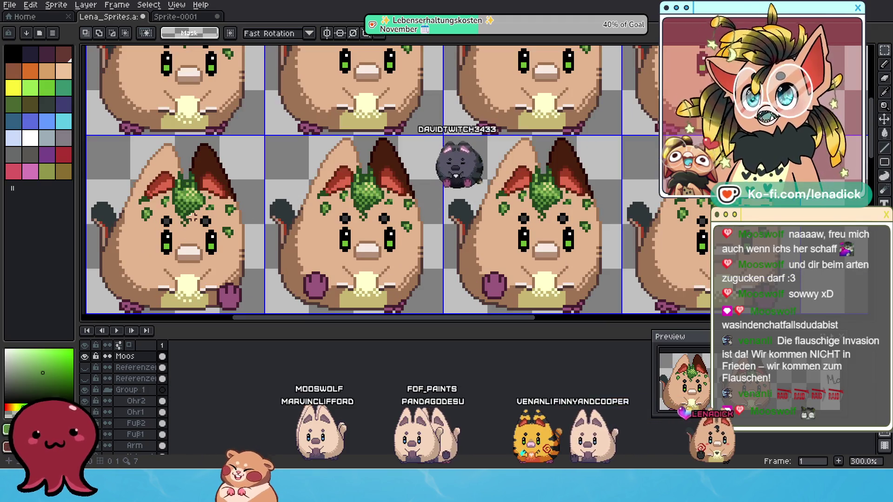
{"action": "left_click_drag", "start_coordinate": [111, 277], "coordinate": [712, 228]}
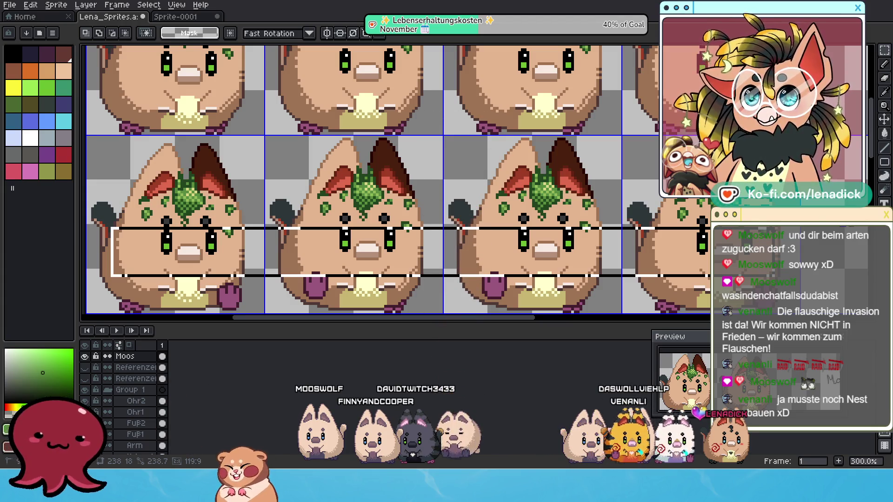
{"action": "mouse_move", "coordinate": [706, 228]}
{"action": "left_mouse_down"}
{"action": "mouse_move", "coordinate": [557, 252]}
{"action": "mouse_move", "coordinate": [236, 261]}
{"action": "mouse_move", "coordinate": [327, 185]}
{"action": "left_mouse_up"}
{"action": "scroll", "coordinate": [255, 242], "scroll_direction": "down", "scroll_amount": 2}
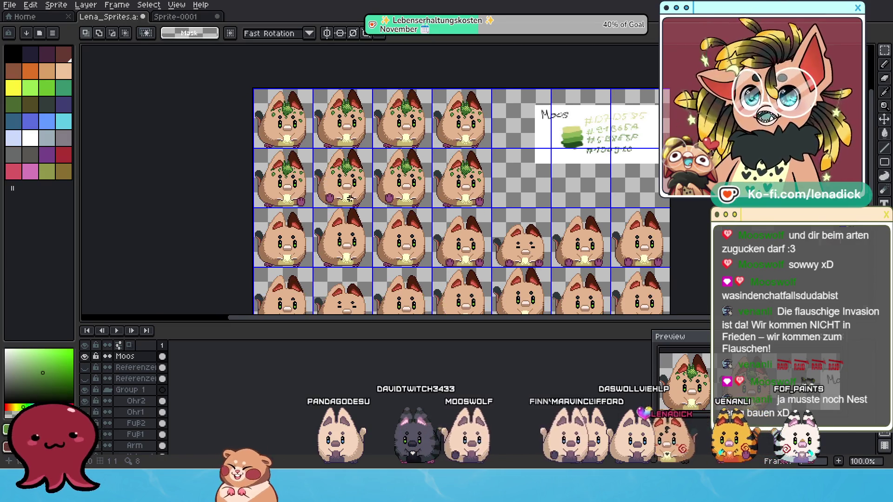
Check the whole sheet, then marquee-select the moss across the second row of cats
{"action": "scroll", "coordinate": [350, 198], "scroll_direction": "up", "scroll_amount": 1}
{"action": "scroll", "coordinate": [349, 200], "scroll_direction": "down", "scroll_amount": 1}
{"action": "scroll", "coordinate": [350, 207], "scroll_direction": "right", "scroll_amount": 2}
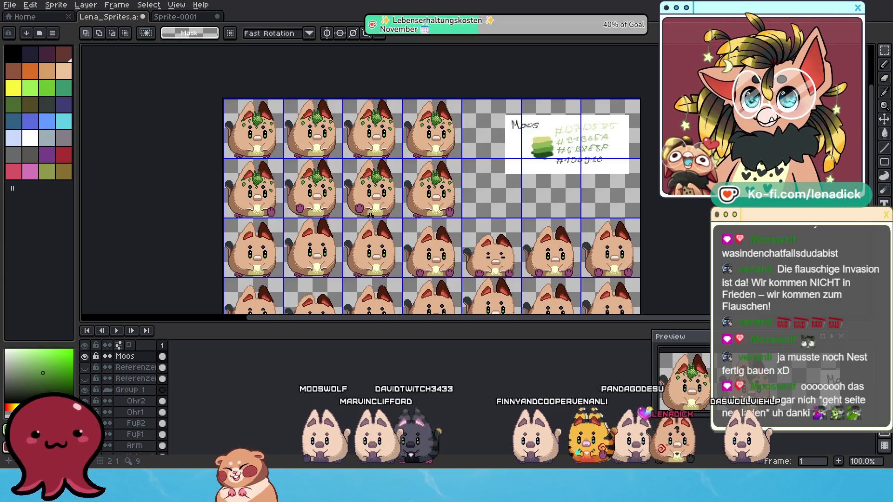
{"action": "scroll", "coordinate": [388, 229], "scroll_direction": "up", "scroll_amount": 2}
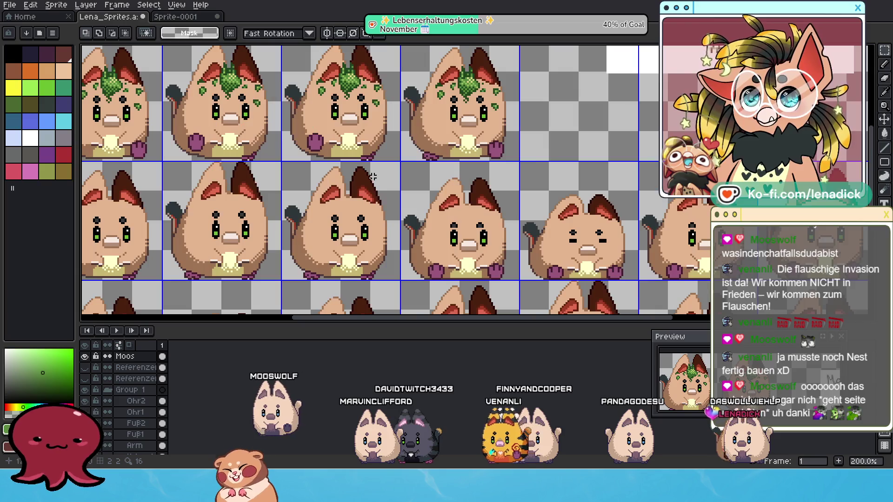
{"action": "scroll", "coordinate": [414, 171], "scroll_direction": "down", "scroll_amount": 2}
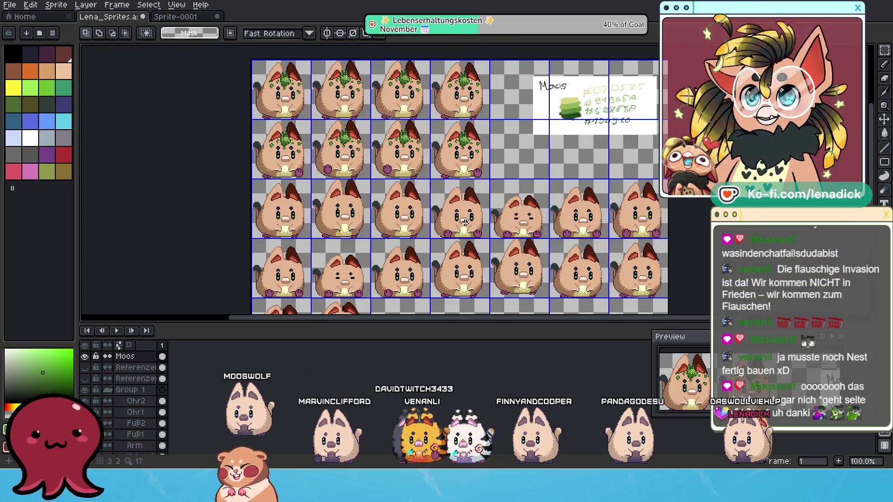
{"action": "scroll", "coordinate": [473, 196], "scroll_direction": "up", "scroll_amount": 1}
{"action": "mouse_move", "coordinate": [418, 162]}
{"action": "left_mouse_down"}
{"action": "mouse_move", "coordinate": [442, 193]}
{"action": "mouse_move", "coordinate": [448, 187]}
{"action": "left_mouse_up"}
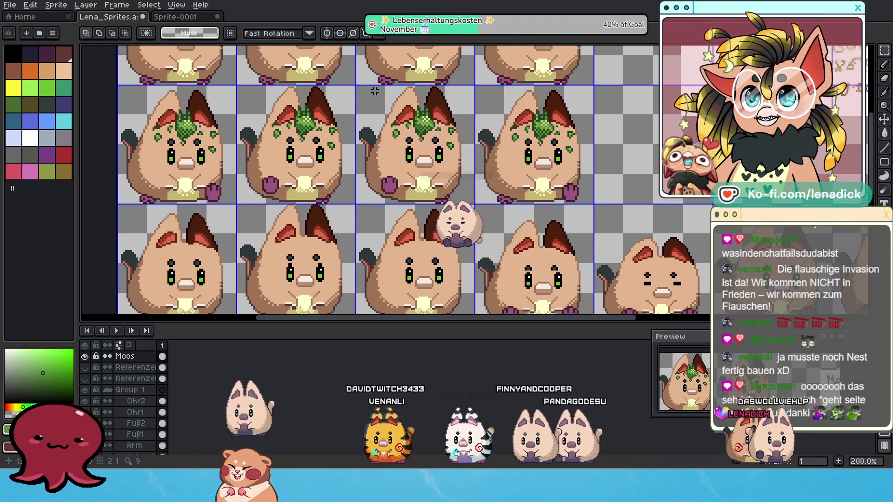
{"action": "scroll", "coordinate": [372, 107], "scroll_direction": "up", "scroll_amount": 2}
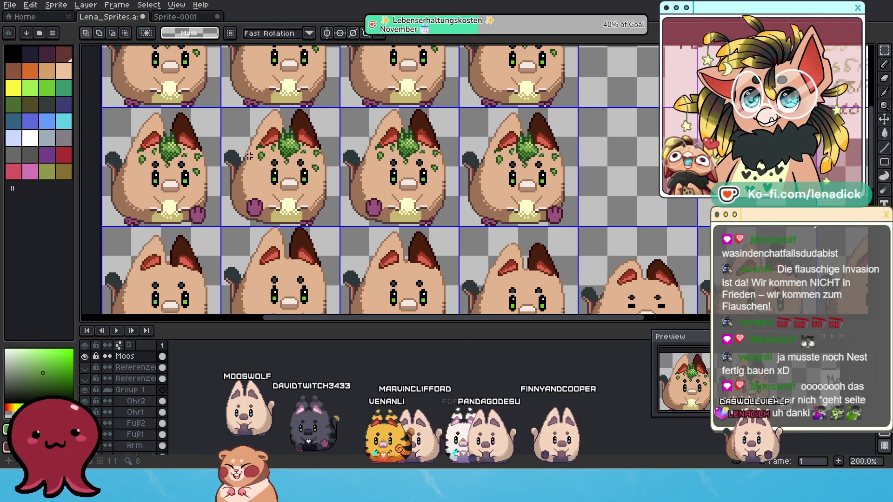
{"action": "scroll", "coordinate": [260, 149], "scroll_direction": "down", "scroll_amount": 5}
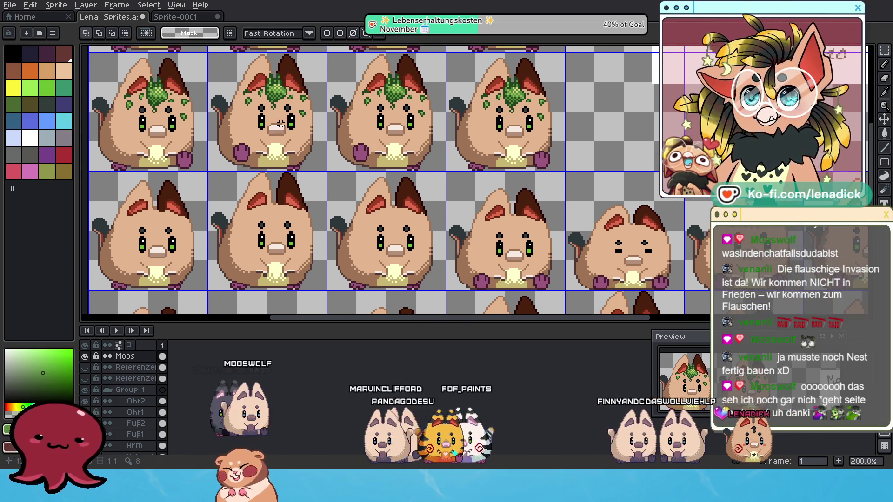
{"action": "mouse_move", "coordinate": [117, 64]}
{"action": "left_mouse_down"}
{"action": "mouse_move", "coordinate": [158, 86]}
{"action": "mouse_move", "coordinate": [419, 149]}
{"action": "mouse_move", "coordinate": [567, 154]}
{"action": "mouse_move", "coordinate": [560, 148]}
{"action": "left_mouse_up"}
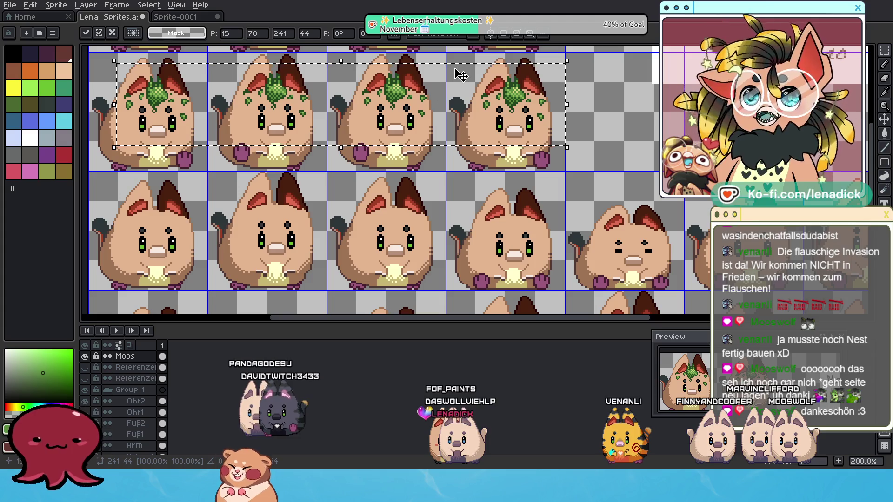
Commit the moss copy onto the third row, then pick up one cat's moss patch
{"action": "mouse_move", "coordinate": [461, 75]}
{"action": "left_mouse_down"}
{"action": "mouse_move", "coordinate": [464, 193]}
{"action": "mouse_move", "coordinate": [457, 194]}
{"action": "left_mouse_up"}
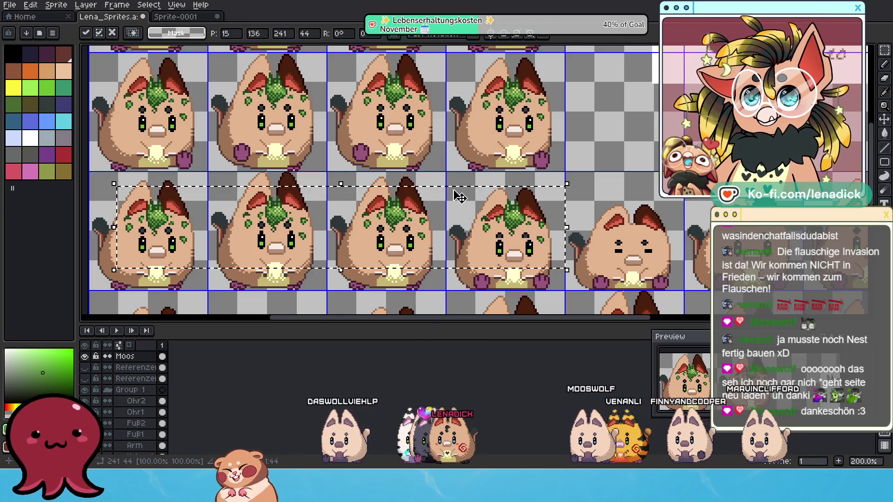
{"action": "key", "text": "ctrl+d"}
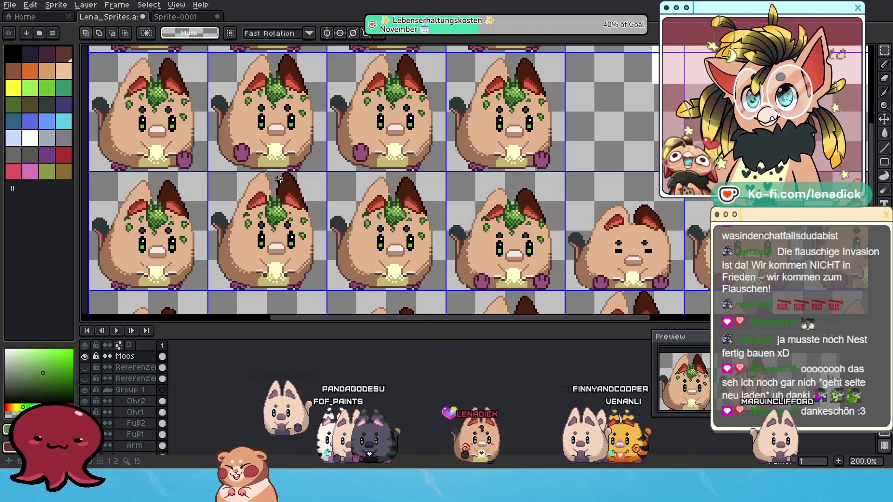
{"action": "left_click_drag", "start_coordinate": [226, 180], "coordinate": [327, 259]}
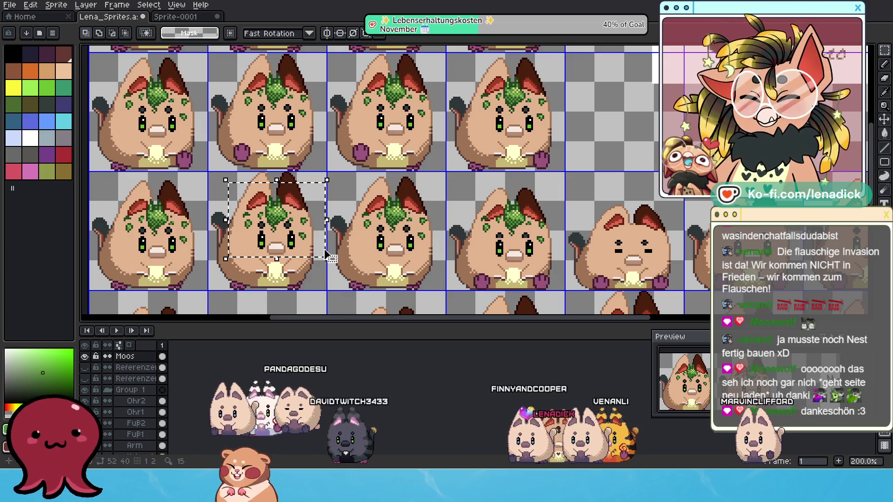
{"action": "left_click_drag", "start_coordinate": [330, 225], "coordinate": [330, 224]}
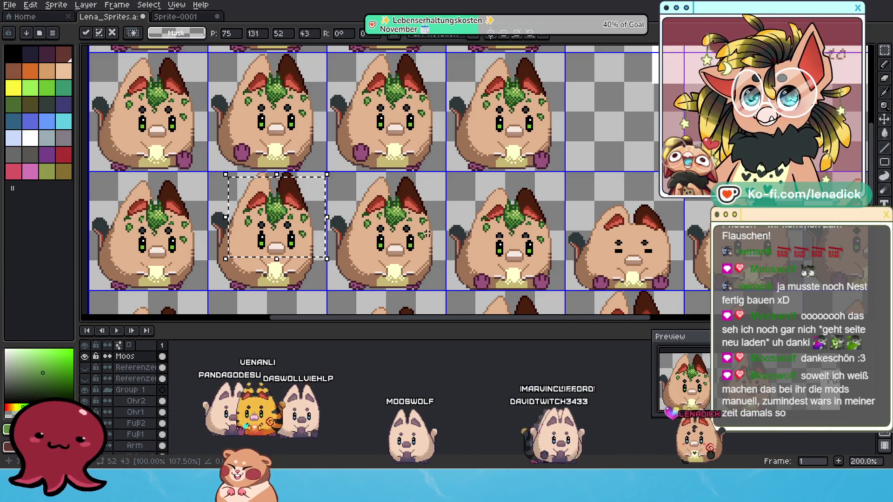
Paste the moss onto the fourth cat, nudge it down and squash it shorter to fit
{"action": "key", "text": "ctrl+v"}
{"action": "left_click_drag", "start_coordinate": [325, 259], "coordinate": [565, 259]}
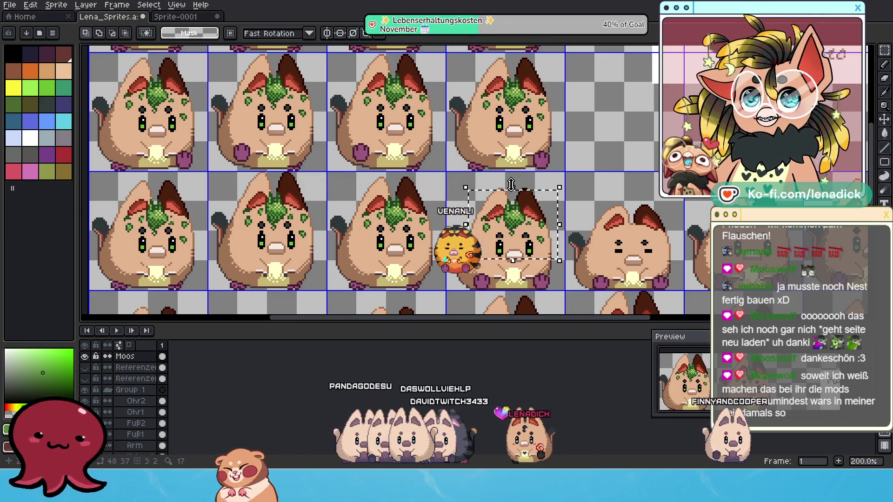
{"action": "key", "text": "Down"}
{"action": "key", "text": "Down"}
{"action": "key", "text": "Down"}
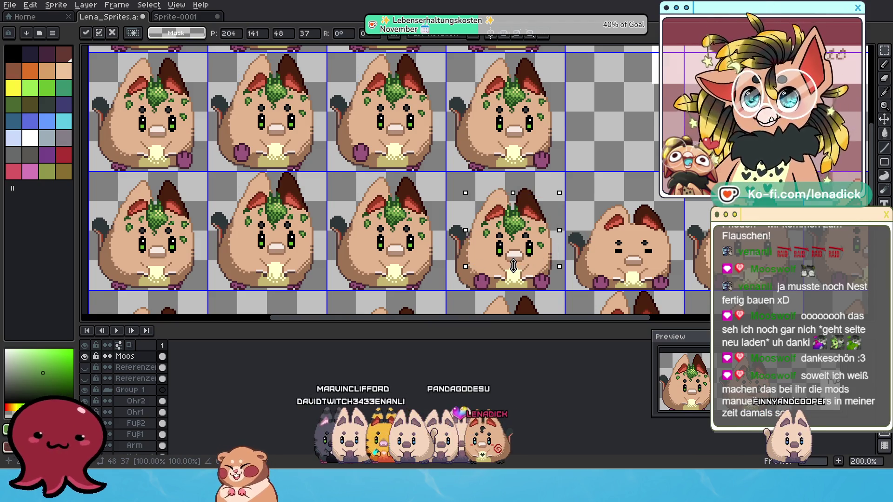
{"action": "left_click_drag", "start_coordinate": [513, 266], "coordinate": [514, 263]}
{"action": "key", "text": "Down"}
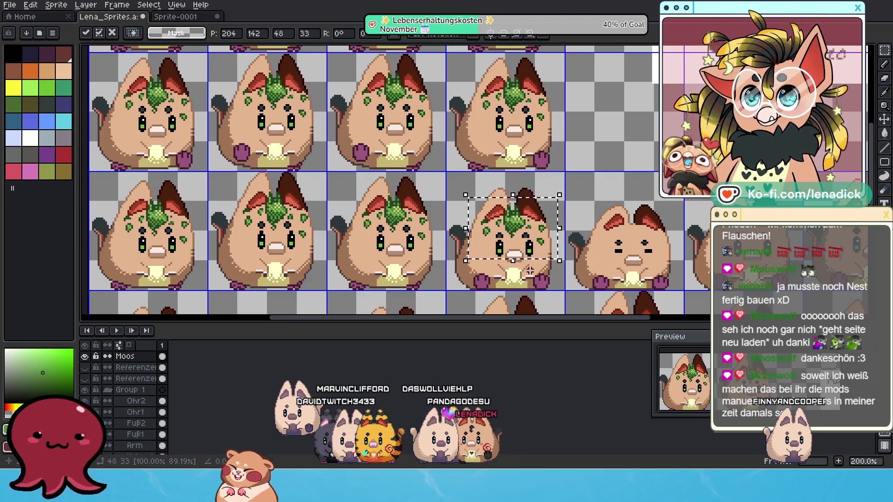
{"action": "key", "text": "Return"}
{"action": "scroll", "coordinate": [507, 238], "scroll_direction": "up", "scroll_amount": 4}
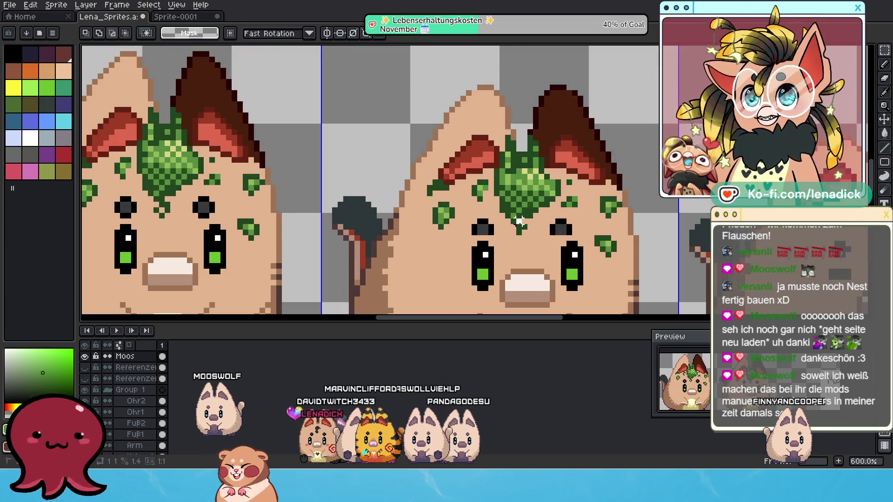
Sample the darker moss green with the pencil, then switch to the eraser
{"action": "key", "text": "b"}
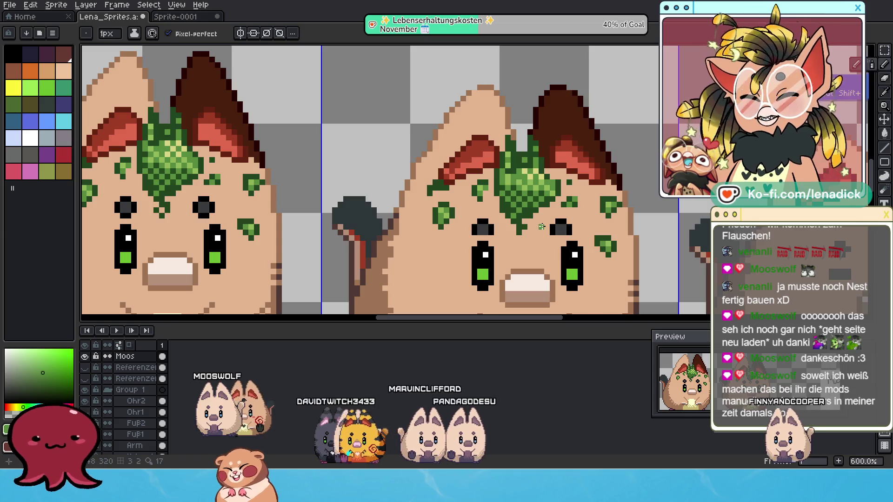
{"action": "left_click", "coordinate": [520, 222], "text": "alt"}
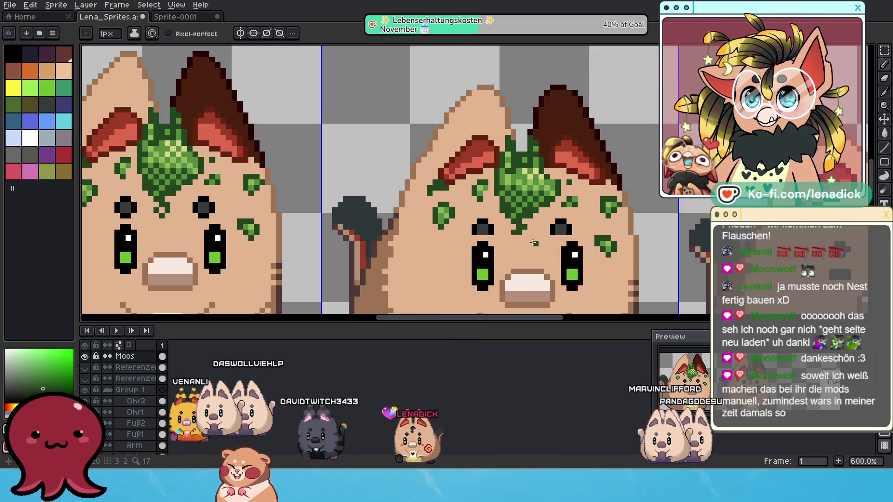
{"action": "left_click", "coordinate": [885, 80]}
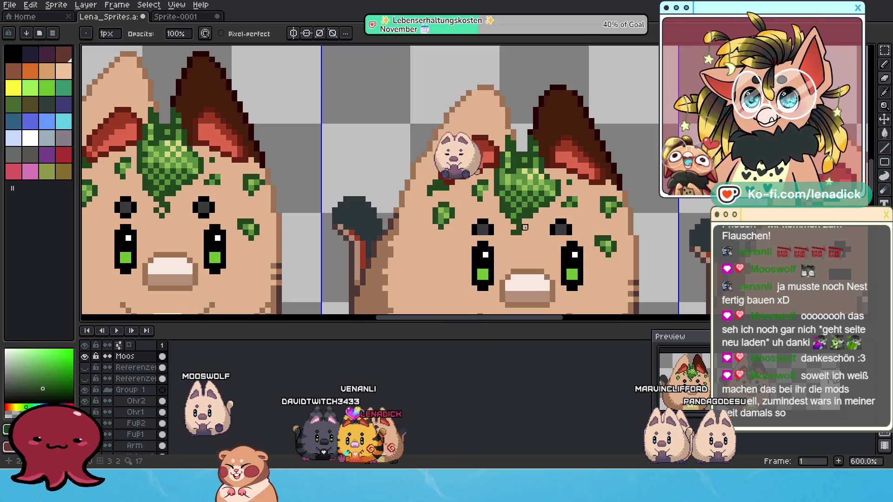
{"action": "scroll", "coordinate": [535, 240], "scroll_direction": "down", "scroll_amount": 4}
{"action": "scroll", "coordinate": [530, 247], "scroll_direction": "up", "scroll_amount": 2}
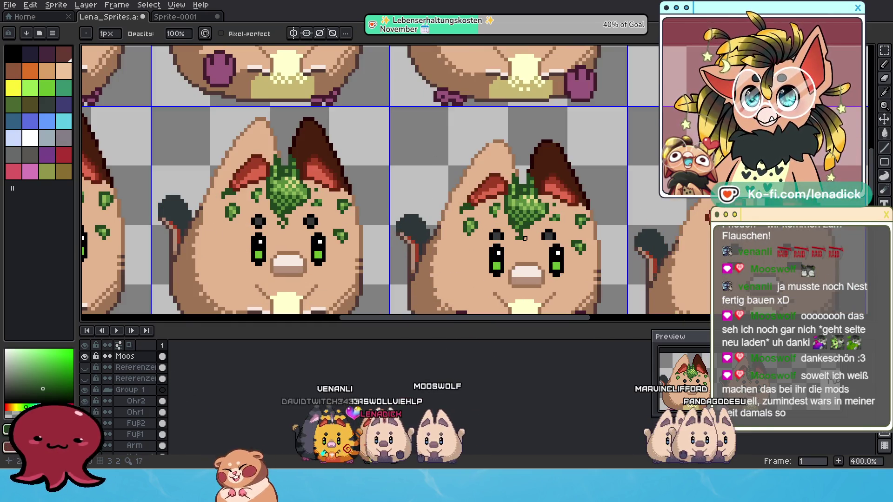
{"action": "left_click_drag", "start_coordinate": [584, 251], "coordinate": [524, 266]}
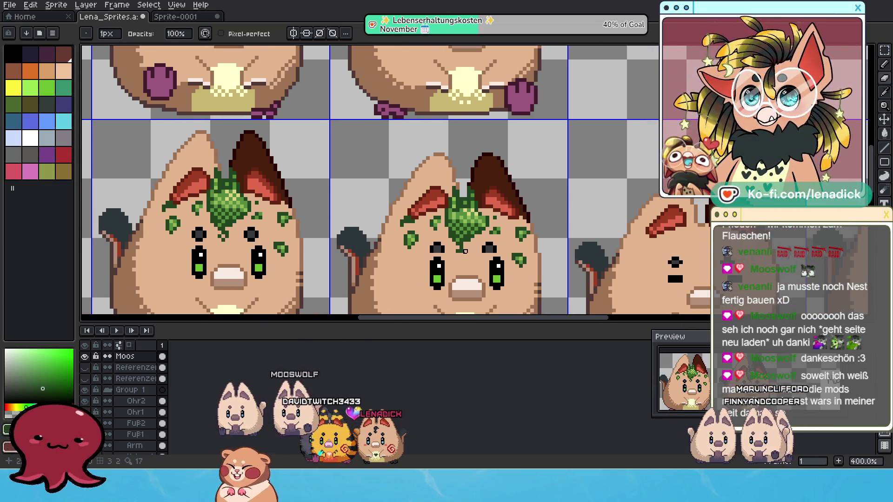
{"action": "scroll", "coordinate": [465, 251], "scroll_direction": "up", "scroll_amount": 1}
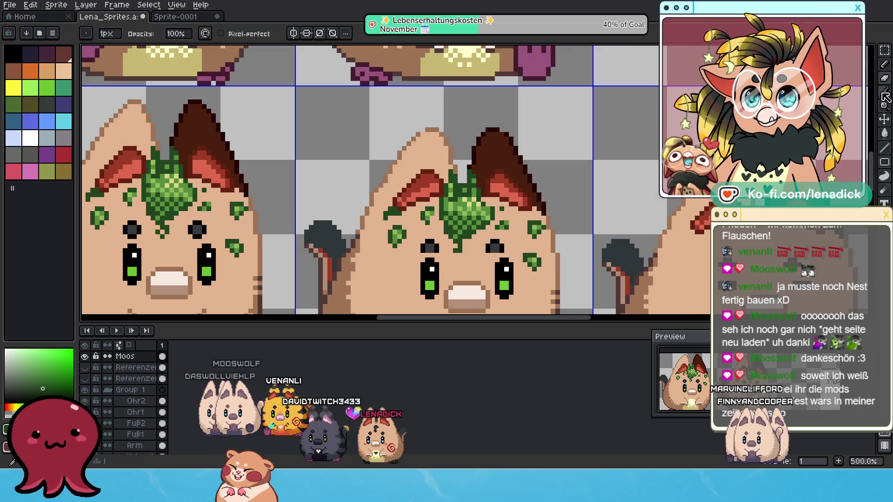
Switch to the pixel-perfect pencil and sample a colour from the cat's forehead
{"action": "left_click", "coordinate": [885, 68]}
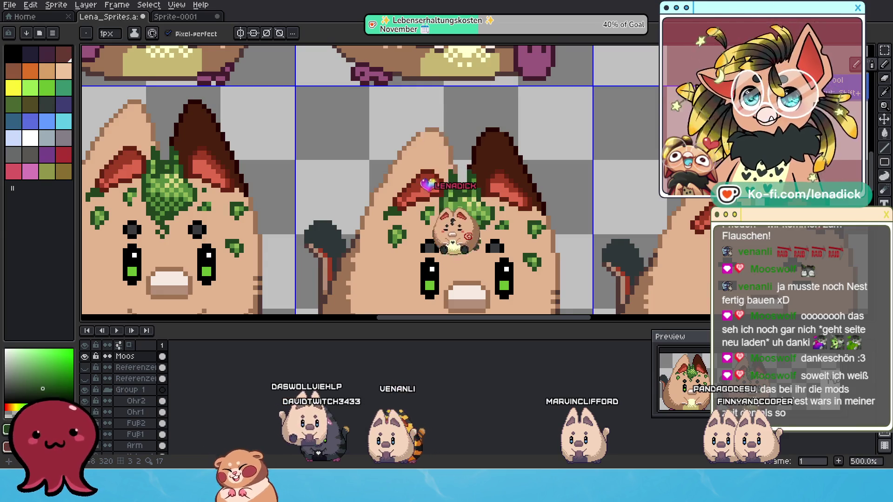
{"action": "scroll", "coordinate": [455, 246], "scroll_direction": "up", "scroll_amount": 1}
{"action": "mouse_move", "coordinate": [455, 246]}
{"action": "left_mouse_down"}
{"action": "mouse_move", "coordinate": [504, 213]}
{"action": "mouse_move", "coordinate": [526, 215]}
{"action": "left_mouse_up"}
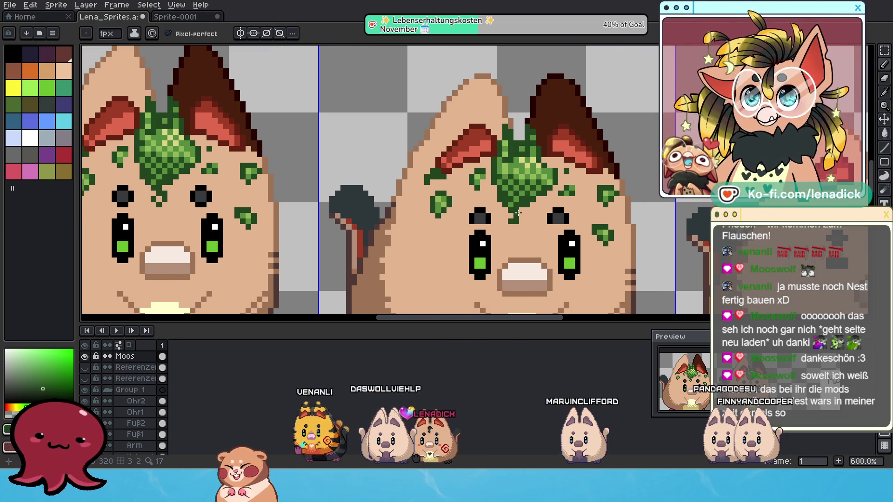
{"action": "left_click", "coordinate": [515, 213], "text": "alt"}
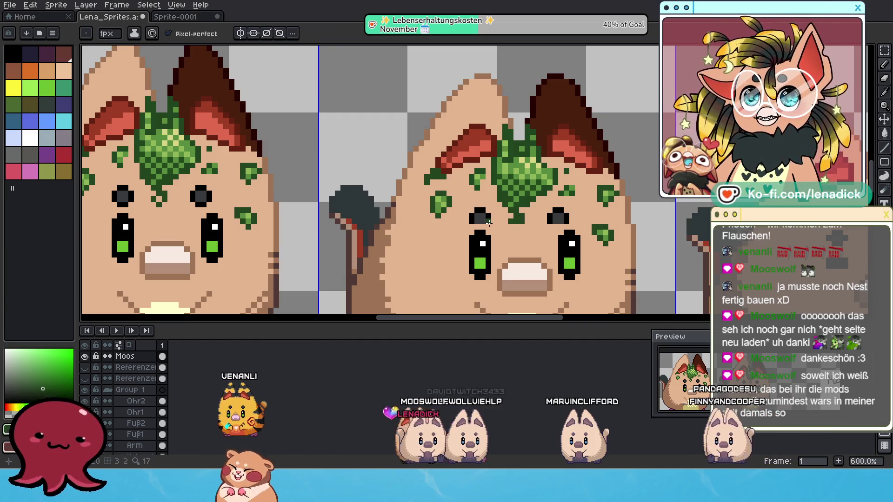
{"action": "scroll", "coordinate": [489, 223], "scroll_direction": "down", "scroll_amount": 3}
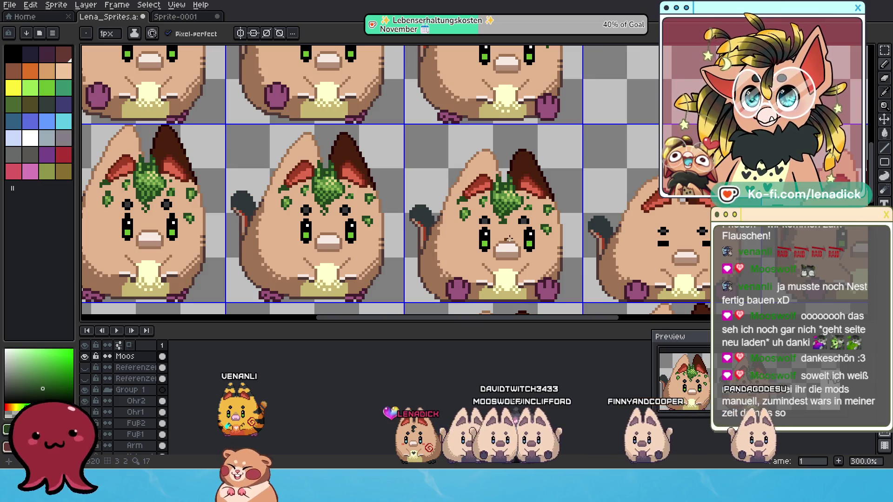
{"action": "scroll", "coordinate": [552, 229], "scroll_direction": "up", "scroll_amount": 1}
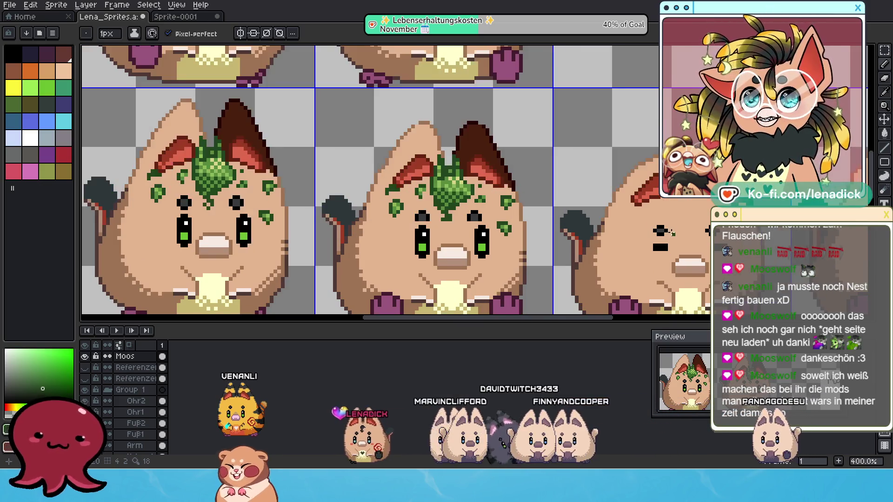
{"action": "scroll", "coordinate": [502, 195], "scroll_direction": "down", "scroll_amount": 1}
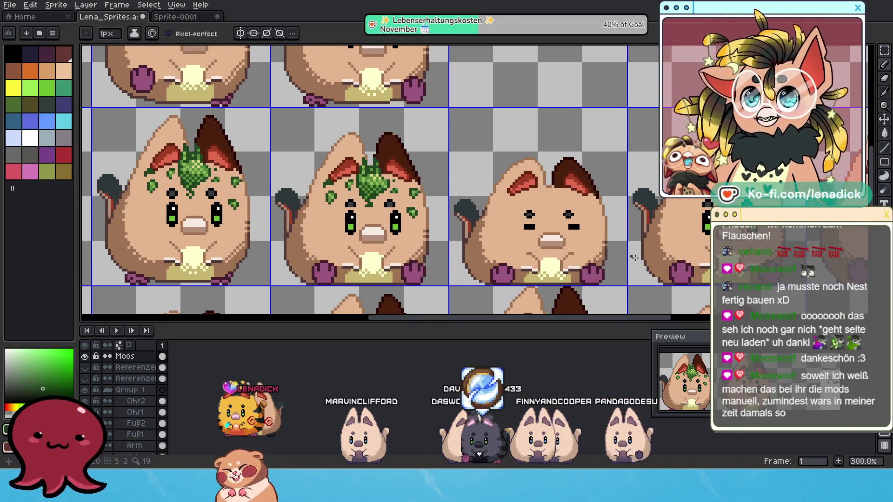
Copy the middle cat's moss and paste it onto the bare cat's head
{"action": "left_click", "coordinate": [883, 55]}
{"action": "mouse_move", "coordinate": [304, 134]}
{"action": "left_mouse_down"}
{"action": "mouse_move", "coordinate": [406, 220]}
{"action": "mouse_move", "coordinate": [452, 245]}
{"action": "left_mouse_up"}
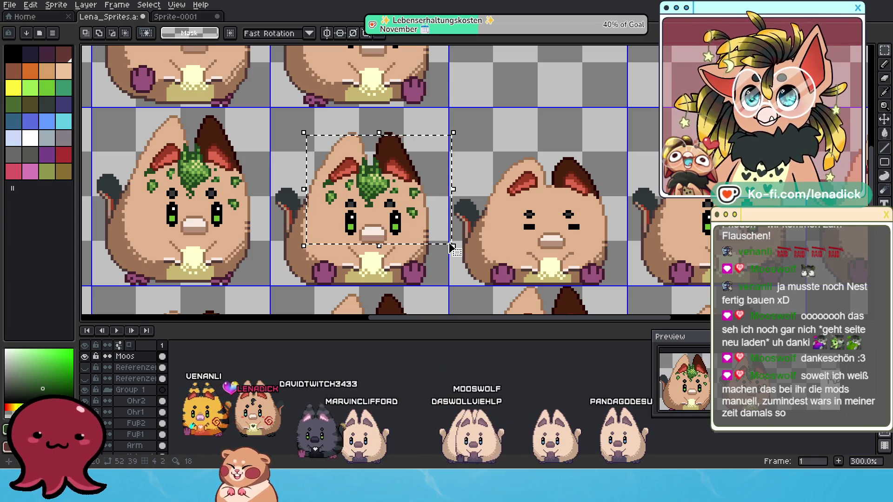
{"action": "key", "text": "ctrl+c"}
{"action": "key", "text": "ctrl+v"}
{"action": "left_click_drag", "start_coordinate": [392, 206], "coordinate": [572, 225]}
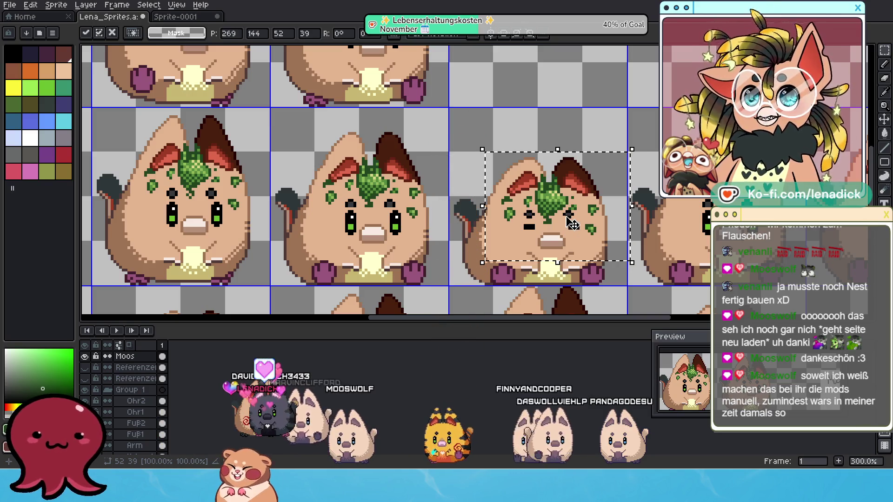
Squash the pasted moss shorter, nudge it up three pixels and commit it on the head
{"action": "left_click_drag", "start_coordinate": [557, 261], "coordinate": [561, 247]}
{"action": "key", "text": "Return"}
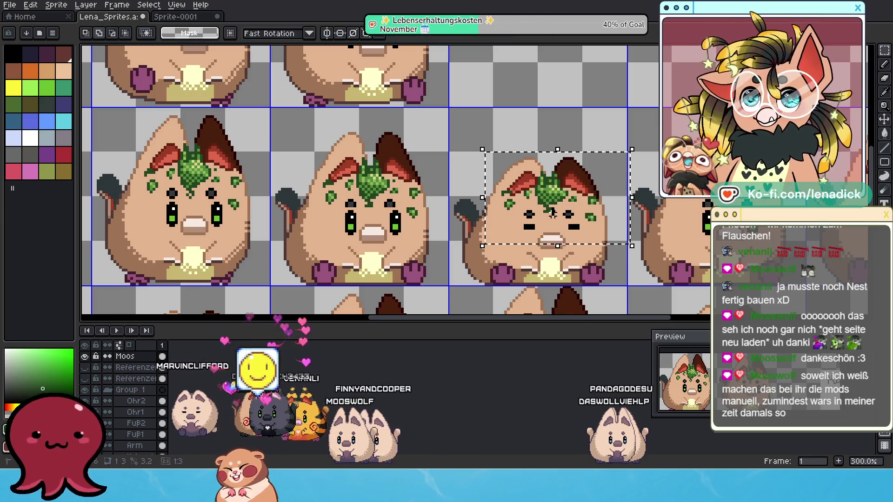
{"action": "left_click_drag", "start_coordinate": [561, 202], "coordinate": [562, 210]}
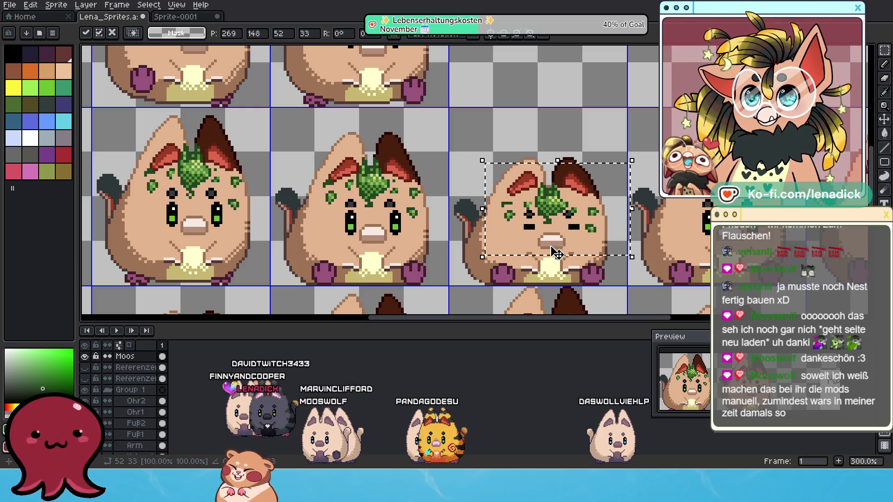
{"action": "mouse_move", "coordinate": [560, 256]}
{"action": "left_mouse_down"}
{"action": "mouse_move", "coordinate": [561, 246]}
{"action": "mouse_move", "coordinate": [565, 266]}
{"action": "left_mouse_up"}
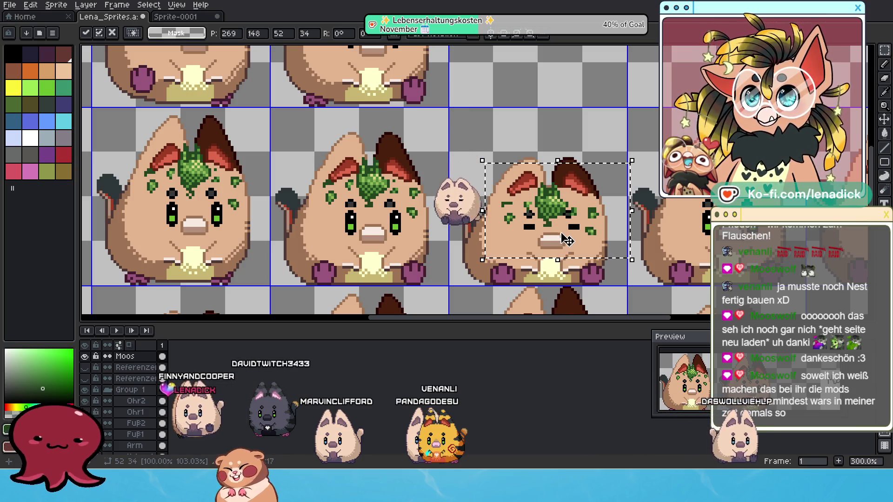
{"action": "key", "text": "Up"}
{"action": "key", "text": "Up"}
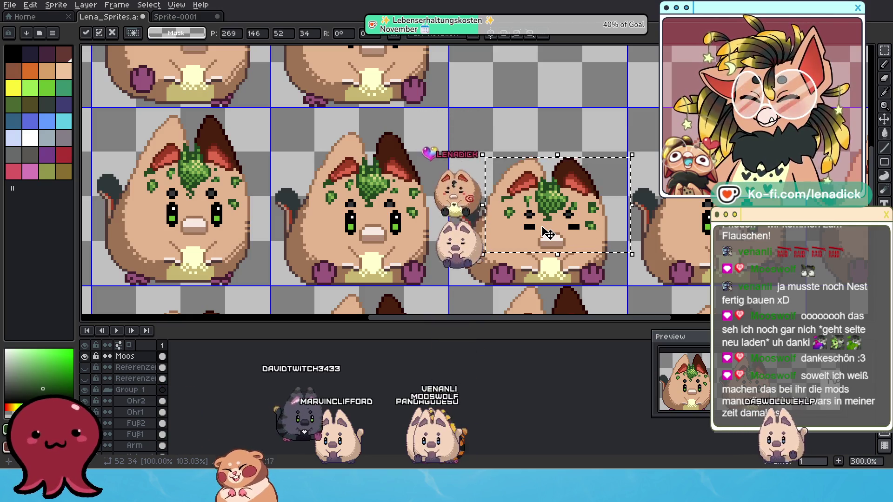
{"action": "key", "text": "Up"}
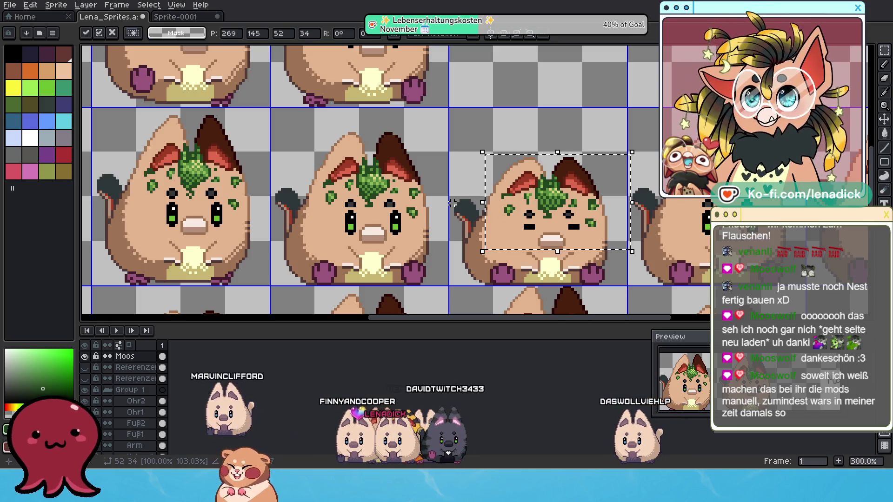
{"action": "key", "text": "ctrl+d"}
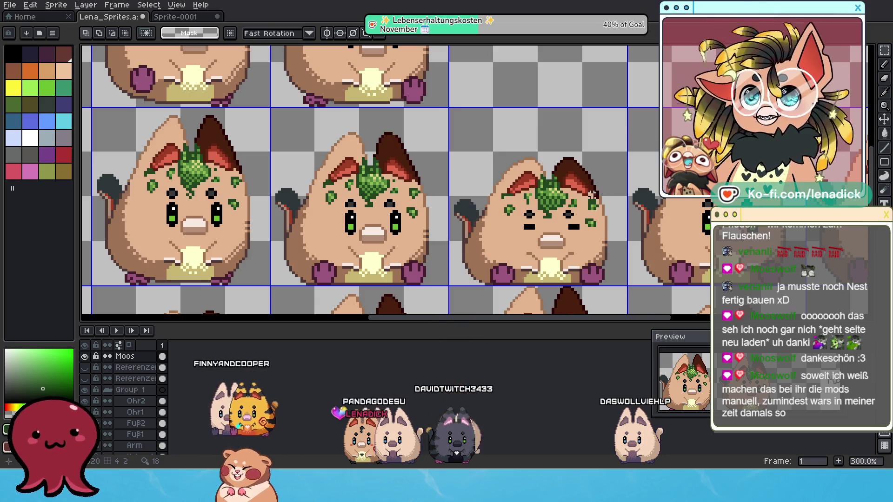
Marquee-select the second cat's moss and pick it up to move
{"action": "left_click", "coordinate": [885, 79]}
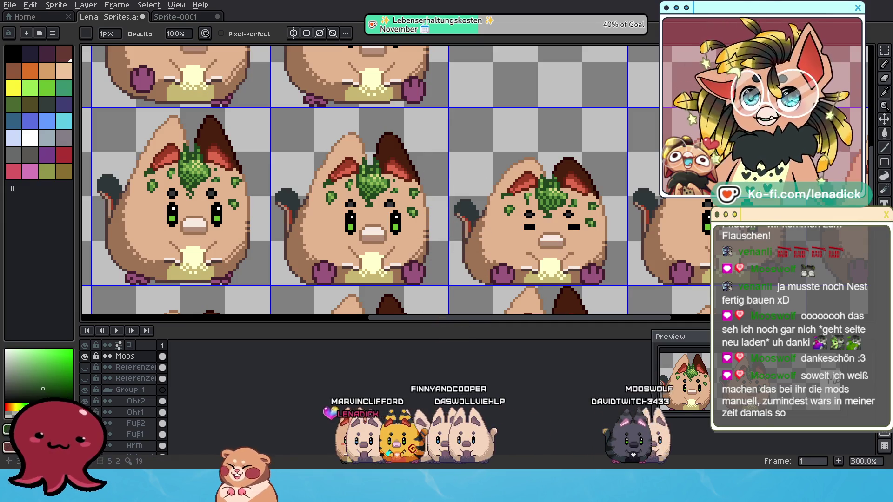
{"action": "left_click", "coordinate": [885, 50]}
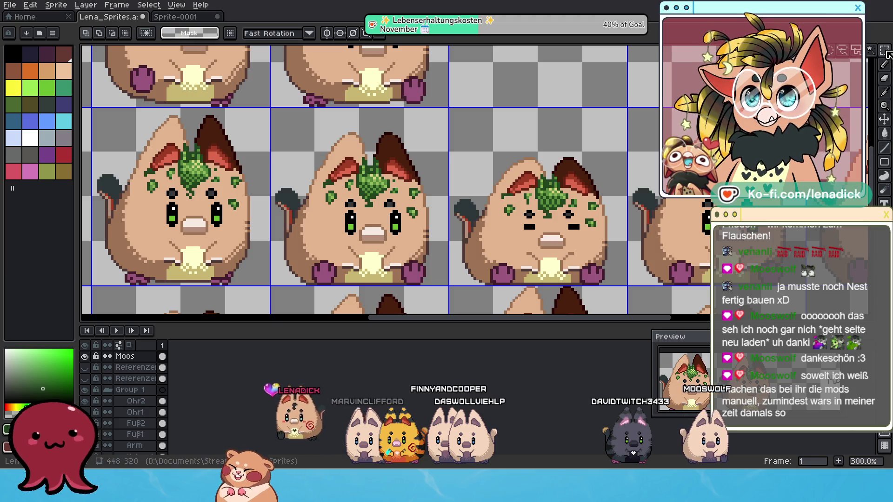
{"action": "left_click_drag", "start_coordinate": [306, 138], "coordinate": [437, 253]}
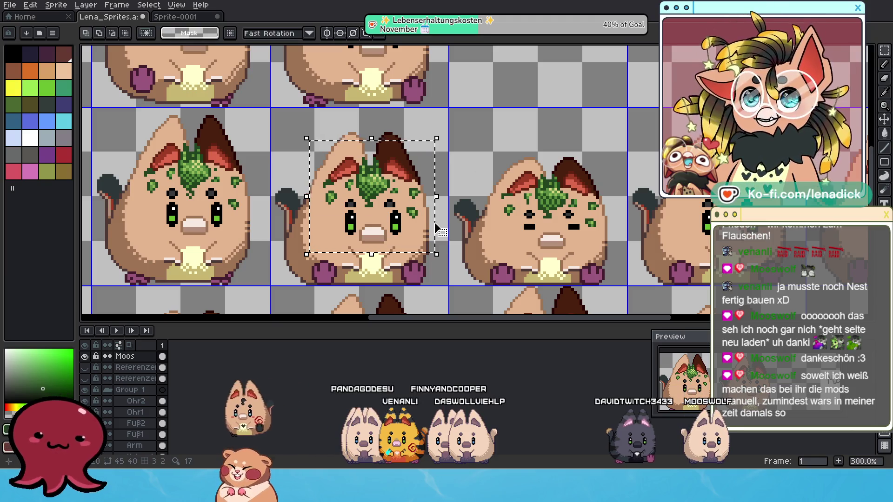
{"action": "left_click", "coordinate": [436, 233]}
{"action": "scroll", "coordinate": [436, 232], "scroll_direction": "right", "scroll_amount": 5}
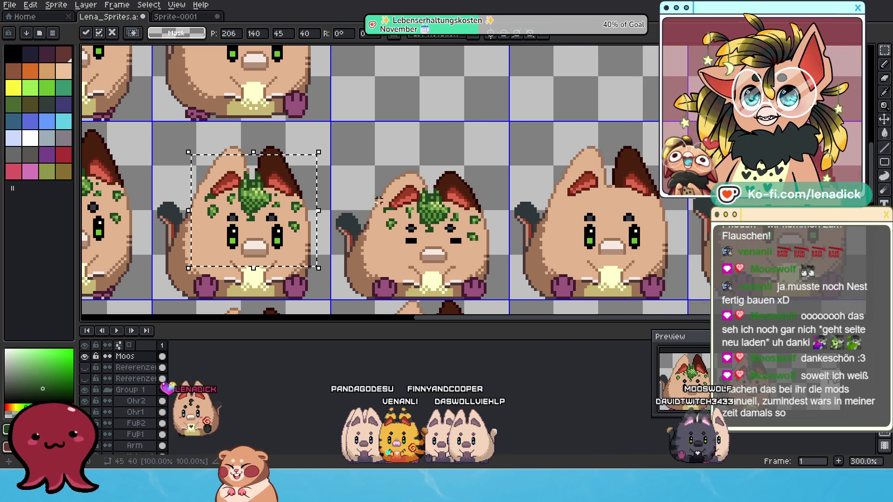
Place a moss copy on the rightmost cat's head and commit it
{"action": "left_click_drag", "start_coordinate": [266, 213], "coordinate": [624, 217]}
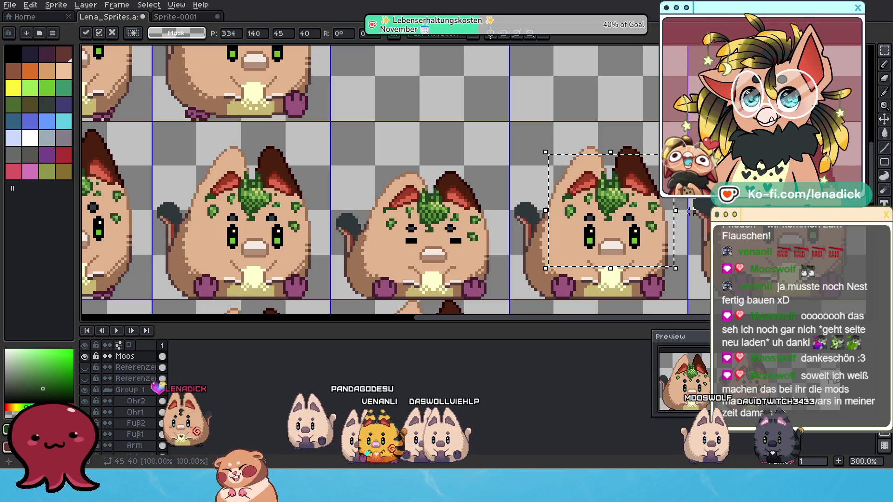
{"action": "key", "text": "Return"}
{"action": "scroll", "coordinate": [604, 232], "scroll_direction": "down", "scroll_amount": 1}
Copy the middle cat's moss onto the next cat, nudge it up three pixels and commit
{"action": "left_click_drag", "start_coordinate": [180, 173], "coordinate": [276, 246]}
{"action": "left_click_drag", "start_coordinate": [273, 213], "coordinate": [704, 221]}
{"action": "scroll", "coordinate": [703, 225], "scroll_direction": "up", "scroll_amount": 2}
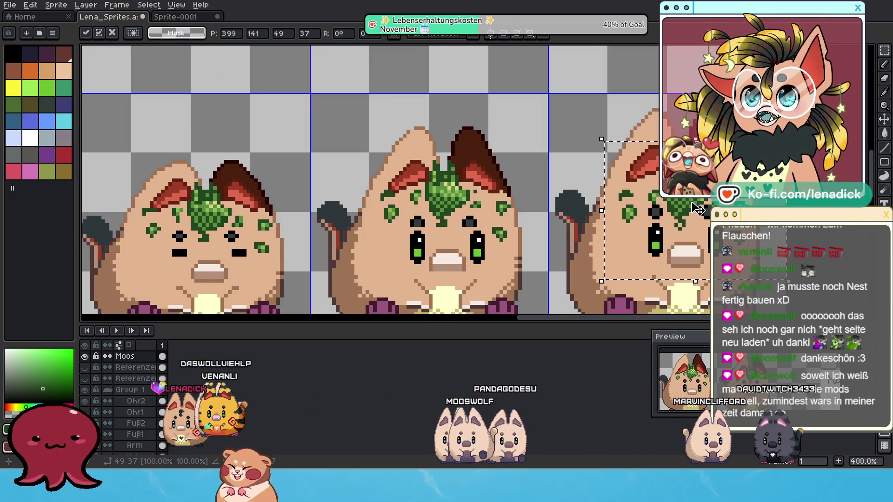
{"action": "key", "text": "Up"}
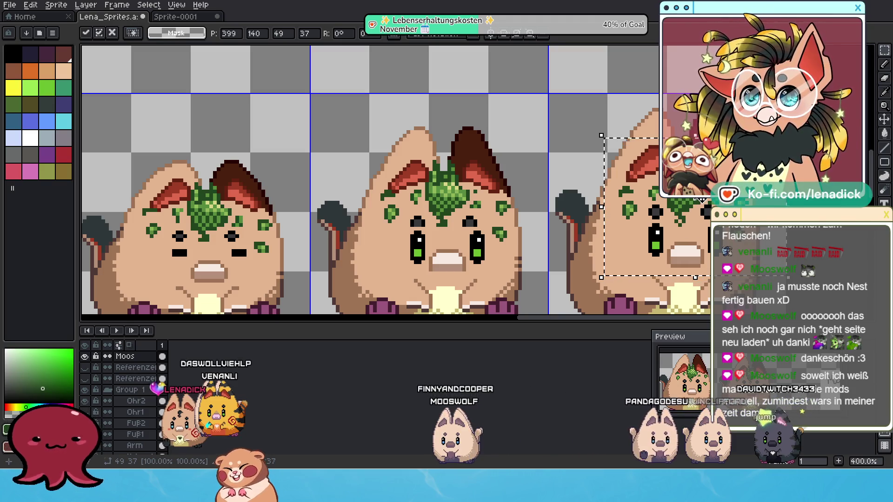
{"action": "scroll", "coordinate": [701, 199], "scroll_direction": "down", "scroll_amount": 1}
{"action": "key", "text": "Up"}
{"action": "key", "text": "Up"}
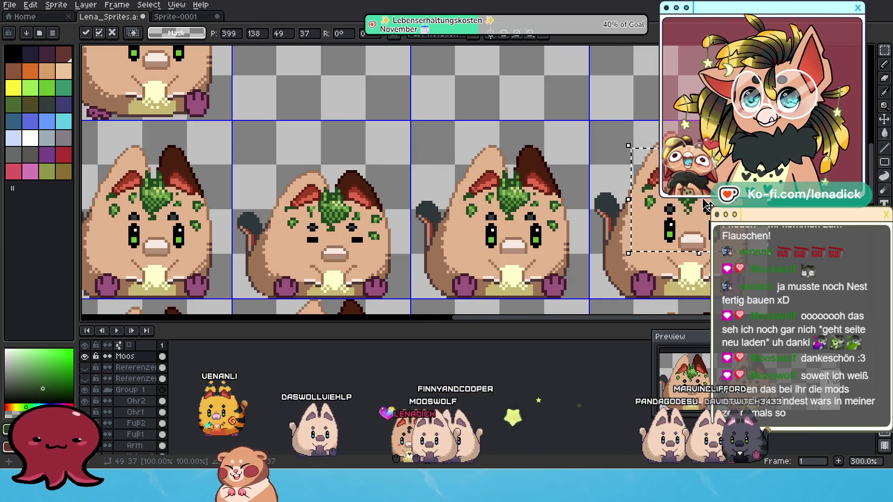
{"action": "key", "text": "Return"}
{"action": "scroll", "coordinate": [706, 205], "scroll_direction": "down", "scroll_amount": 2}
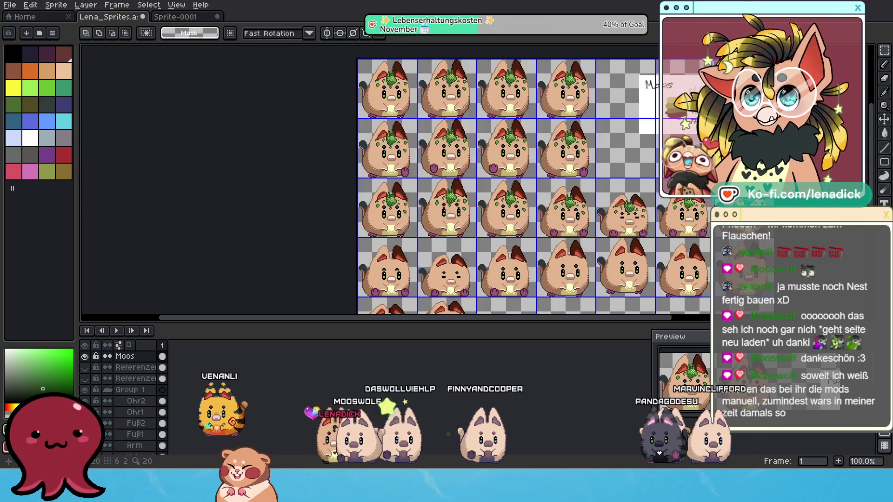
Select the Moos reference art and its colour swatches at the top right and delete them
{"action": "scroll", "coordinate": [651, 238], "scroll_direction": "up", "scroll_amount": 1}
{"action": "scroll", "coordinate": [651, 238], "scroll_direction": "down", "scroll_amount": 1}
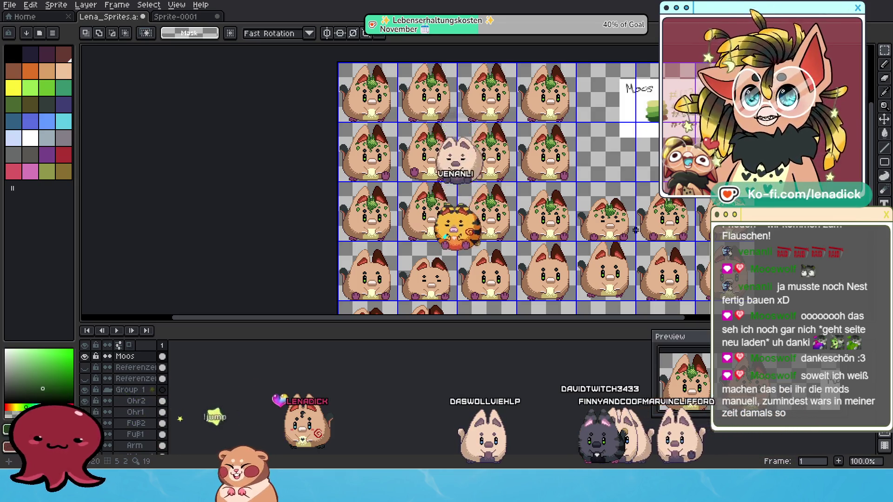
{"action": "scroll", "coordinate": [635, 230], "scroll_direction": "up", "scroll_amount": 2}
{"action": "scroll", "coordinate": [602, 160], "scroll_direction": "down", "scroll_amount": 2}
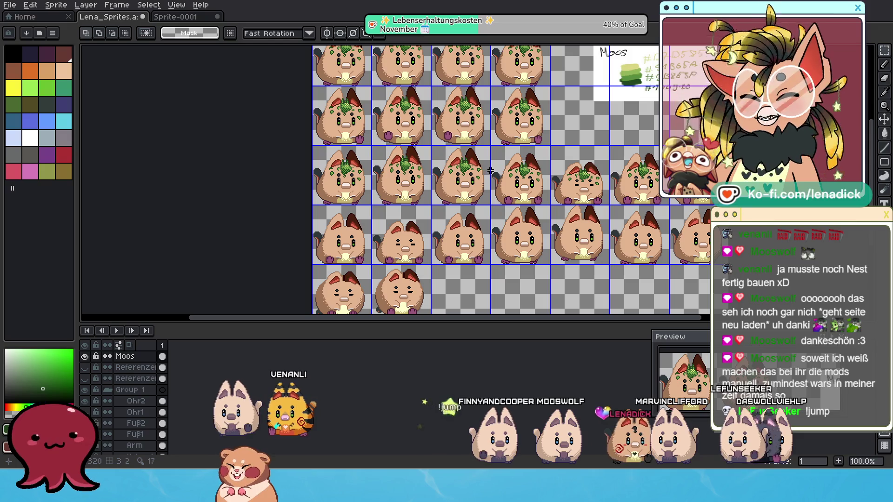
{"action": "scroll", "coordinate": [539, 122], "scroll_direction": "up", "scroll_amount": 3}
{"action": "mouse_move", "coordinate": [539, 126]}
{"action": "left_mouse_down"}
{"action": "mouse_move", "coordinate": [689, 222]}
{"action": "mouse_move", "coordinate": [704, 221]}
{"action": "left_mouse_up"}
{"action": "key", "text": "Delete"}
{"action": "scroll", "coordinate": [493, 186], "scroll_direction": "down", "scroll_amount": 2}
{"action": "scroll", "coordinate": [493, 186], "scroll_direction": "up", "scroll_amount": 2}
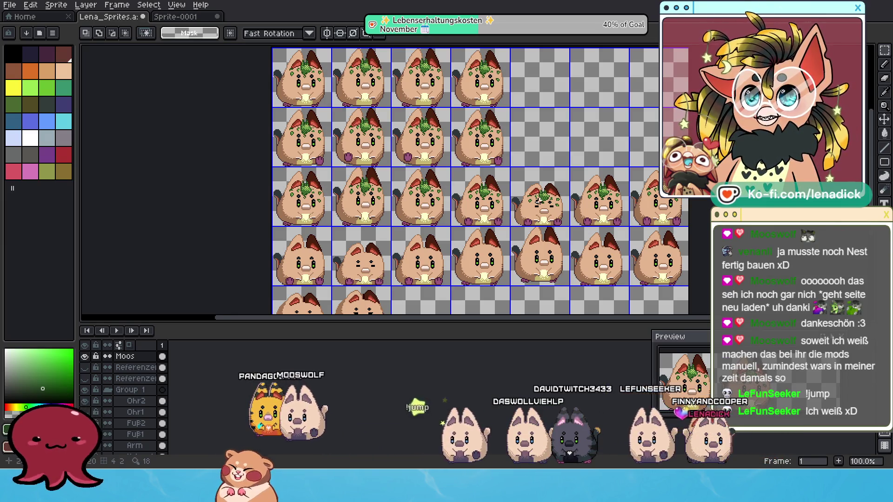
{"action": "scroll", "coordinate": [540, 201], "scroll_direction": "up", "scroll_amount": 1}
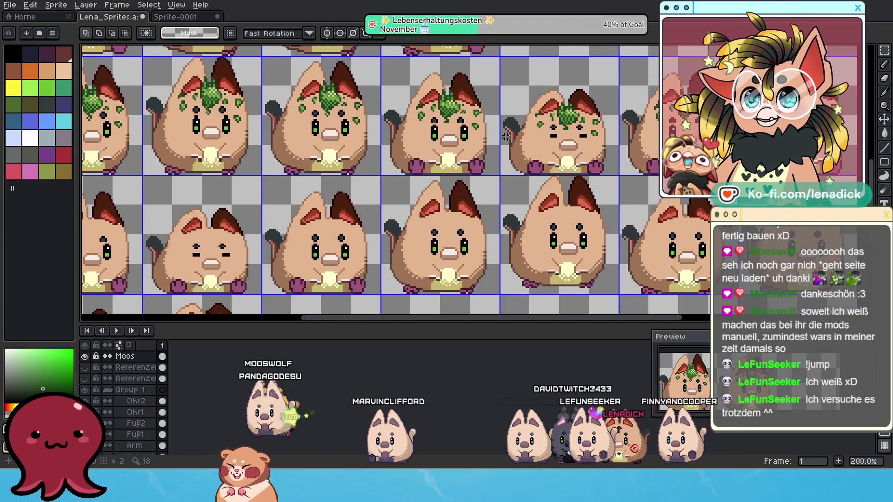
Move the selected moss onto the middle cat of row 2
{"action": "left_click_drag", "start_coordinate": [535, 140], "coordinate": [571, 138]}
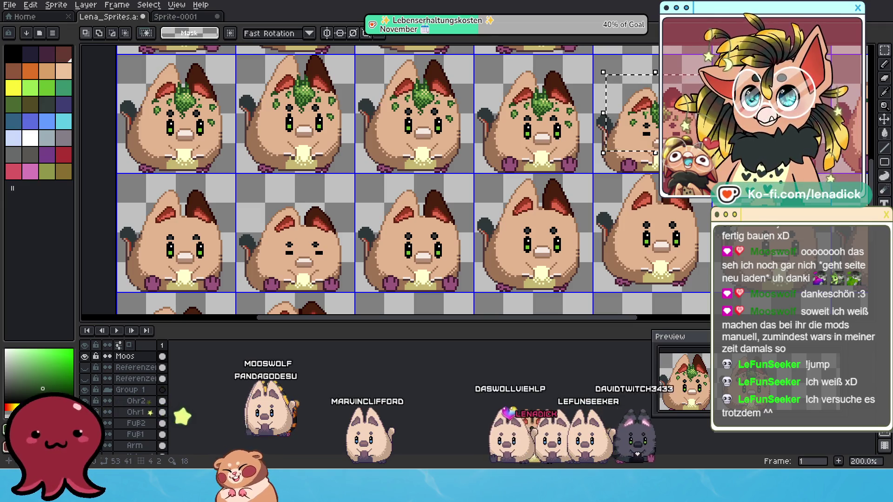
{"action": "key", "text": "ctrl+t"}
{"action": "mouse_move", "coordinate": [682, 84]}
{"action": "left_mouse_down"}
{"action": "mouse_move", "coordinate": [321, 154]}
{"action": "mouse_move", "coordinate": [326, 204]}
{"action": "left_mouse_up"}
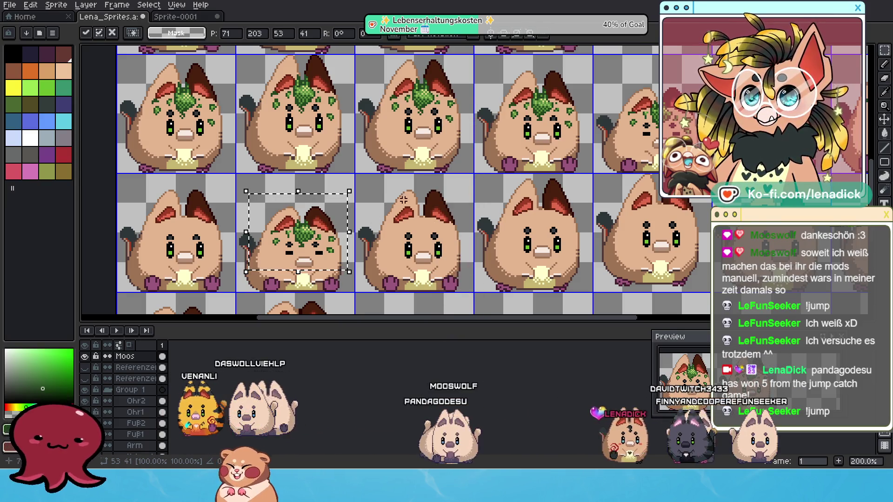
Copy the top-middle sprite's moss onto the fourth sprite of the second row
{"action": "mouse_move", "coordinate": [482, 72]}
{"action": "left_mouse_down"}
{"action": "mouse_move", "coordinate": [588, 168]}
{"action": "mouse_move", "coordinate": [590, 147]}
{"action": "left_mouse_up"}
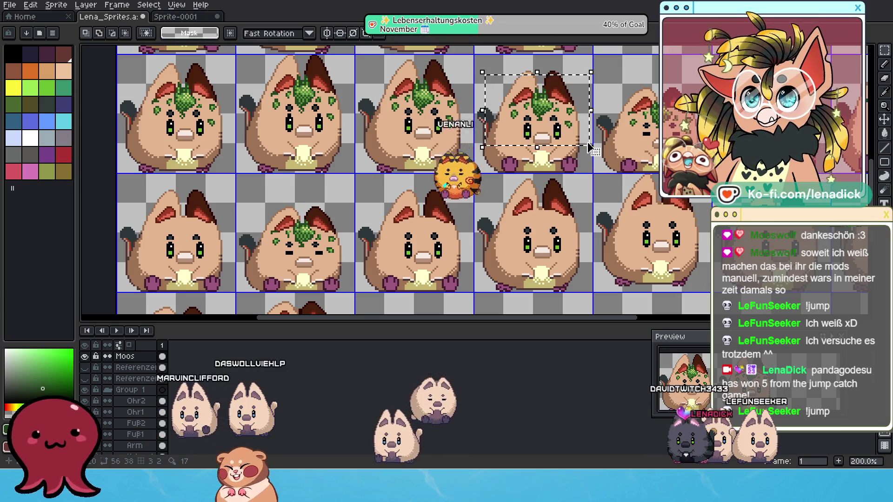
{"action": "key", "text": "ctrl+c"}
{"action": "key", "text": "ctrl+v"}
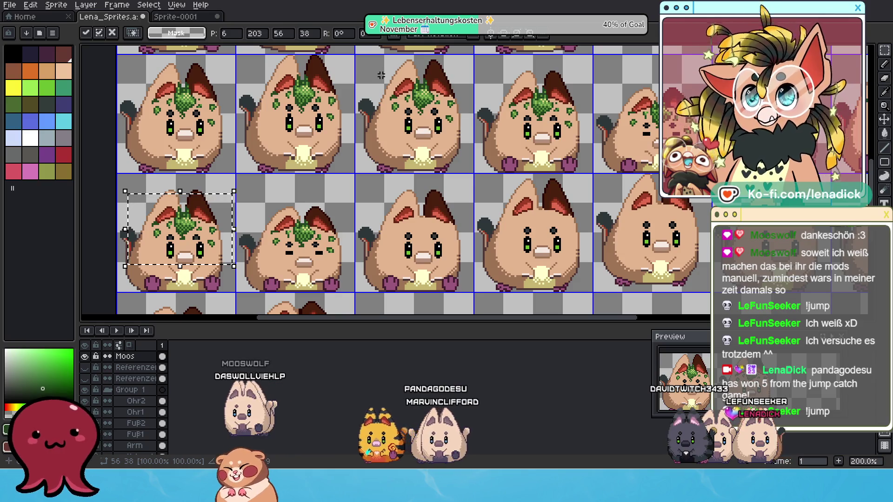
{"action": "left_click_drag", "start_coordinate": [386, 73], "coordinate": [454, 132]}
{"action": "key", "text": "ctrl+c"}
{"action": "key", "text": "ctrl+v"}
{"action": "left_click_drag", "start_coordinate": [433, 98], "coordinate": [556, 218]}
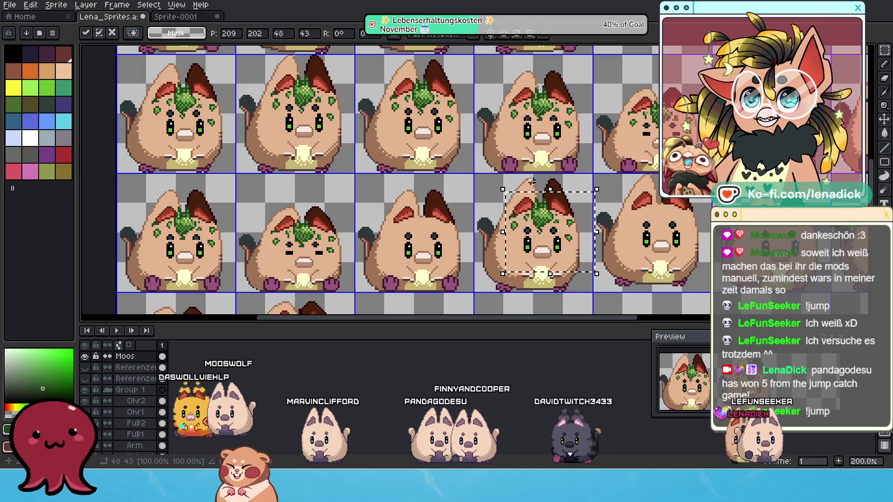
{"action": "left_click", "coordinate": [465, 177]}
Move a second-row sprite's moss onto the next sprite right, nudging it one pixel left and down
{"action": "scroll", "coordinate": [464, 177], "scroll_direction": "right", "scroll_amount": 3}
{"action": "left_click_drag", "start_coordinate": [420, 179], "coordinate": [530, 263]}
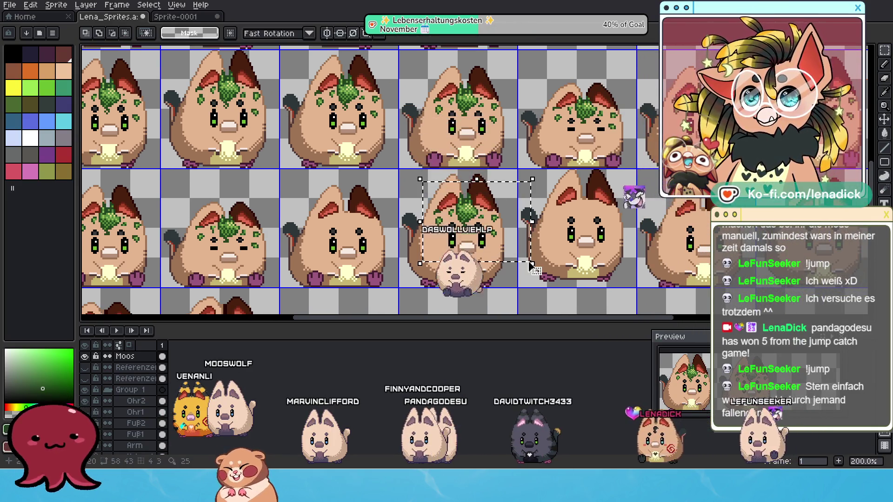
{"action": "left_click", "coordinate": [481, 250]}
{"action": "left_click_drag", "start_coordinate": [478, 236], "coordinate": [595, 229]}
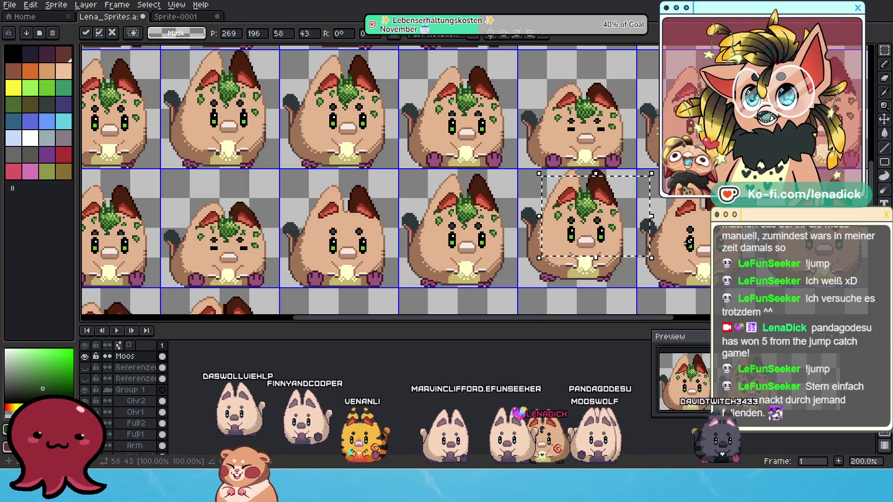
{"action": "left_click", "coordinate": [688, 243]}
{"action": "mouse_move", "coordinate": [540, 186]}
{"action": "left_mouse_down"}
{"action": "mouse_move", "coordinate": [623, 249]}
{"action": "mouse_move", "coordinate": [751, 255]}
{"action": "left_mouse_up"}
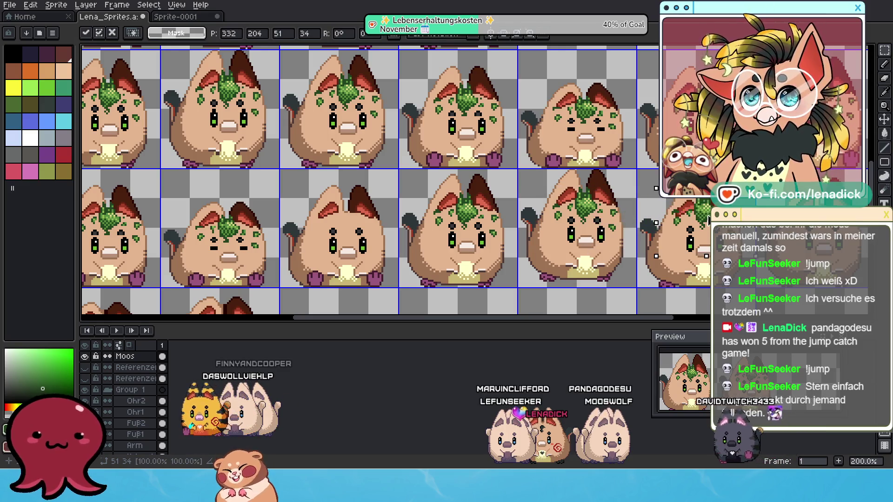
{"action": "left_click_drag", "start_coordinate": [711, 226], "coordinate": [709, 228]}
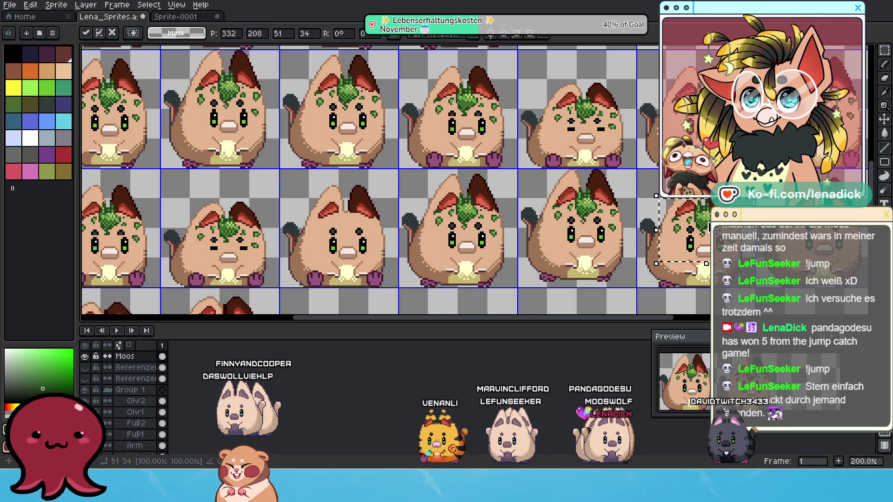
{"action": "scroll", "coordinate": [689, 259], "scroll_direction": "right", "scroll_amount": 3}
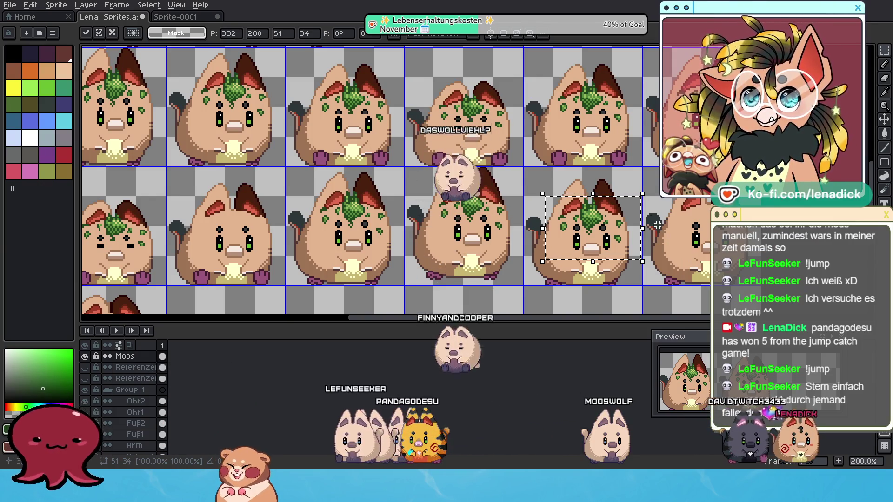
Drop a copy of the moss onto another sprite and fine-tune its position
{"action": "mouse_move", "coordinate": [527, 179]}
{"action": "left_mouse_down"}
{"action": "mouse_move", "coordinate": [639, 268]}
{"action": "mouse_move", "coordinate": [631, 162]}
{"action": "left_mouse_up"}
{"action": "left_click_drag", "start_coordinate": [608, 108], "coordinate": [611, 204]}
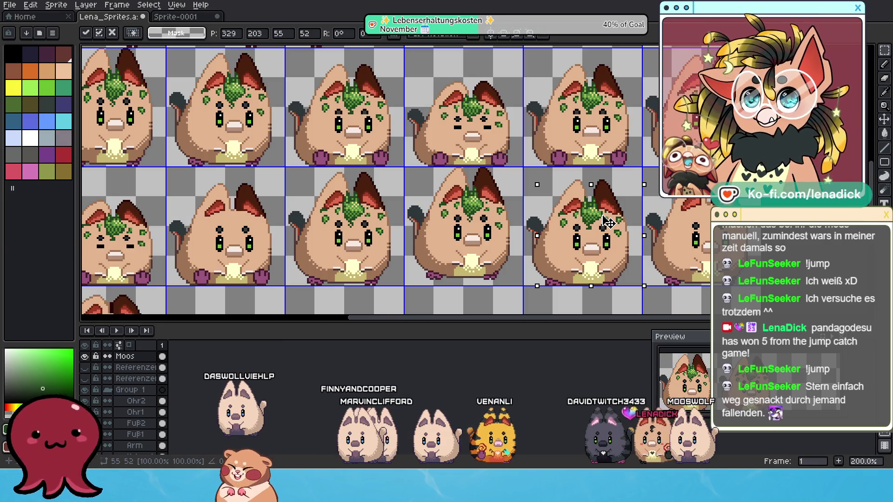
{"action": "left_click_drag", "start_coordinate": [607, 228], "coordinate": [604, 224]}
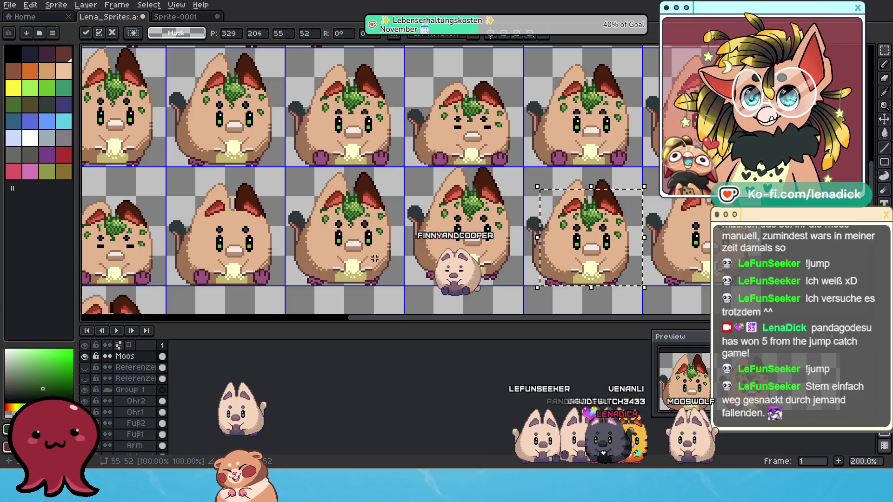
{"action": "left_click", "coordinate": [329, 203]}
Erase the middle sprite's moss, paste the right sprite's moss there nudged up two pixels, then undo
{"action": "left_click_drag", "start_coordinate": [345, 210], "coordinate": [395, 254]}
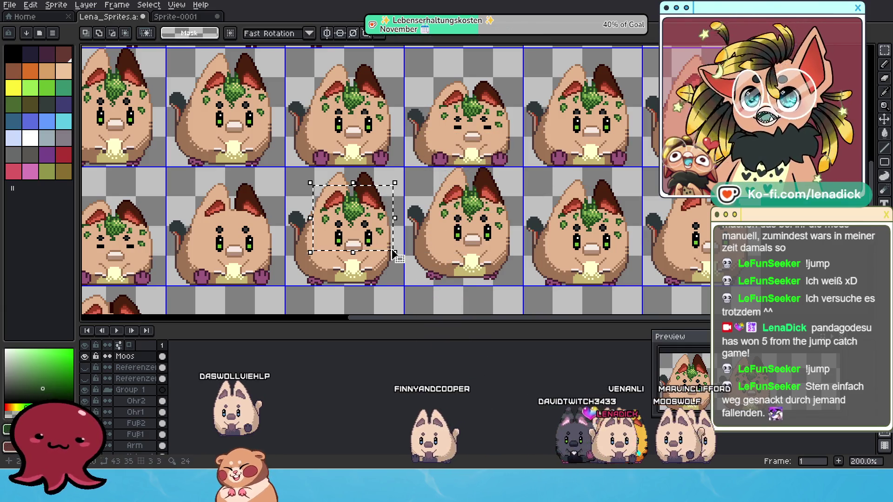
{"action": "key", "text": "Delete"}
{"action": "left_click_drag", "start_coordinate": [601, 226], "coordinate": [641, 264]}
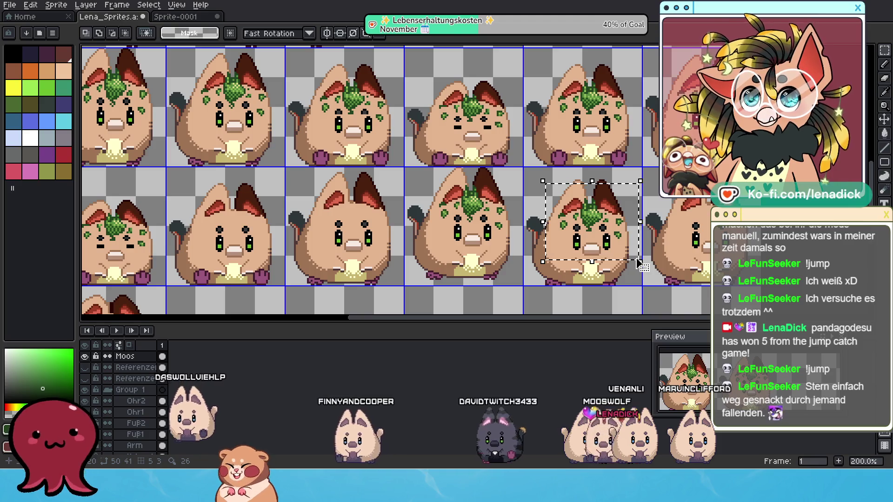
{"action": "key", "text": "ctrl+c"}
{"action": "key", "text": "ctrl+v"}
{"action": "left_click_drag", "start_coordinate": [600, 223], "coordinate": [382, 231]}
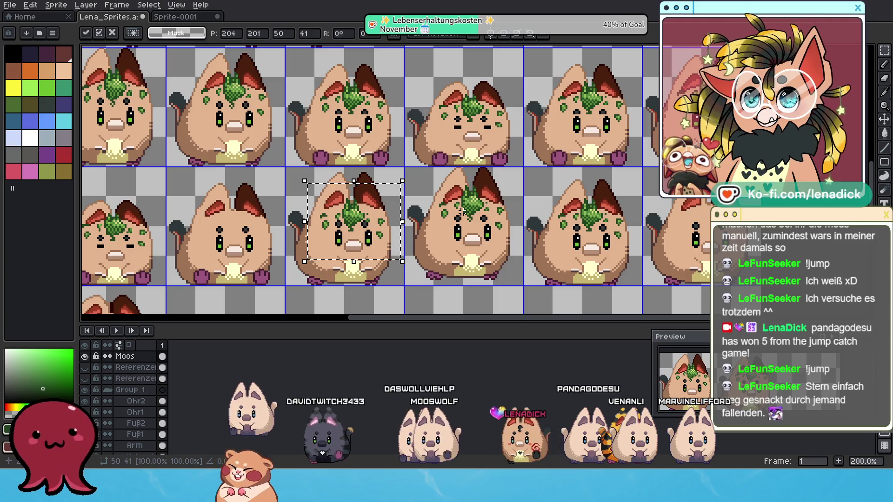
{"action": "key", "text": "Up"}
{"action": "key", "text": "Up"}
{"action": "key", "text": "Up"}
{"action": "key", "text": "Up"}
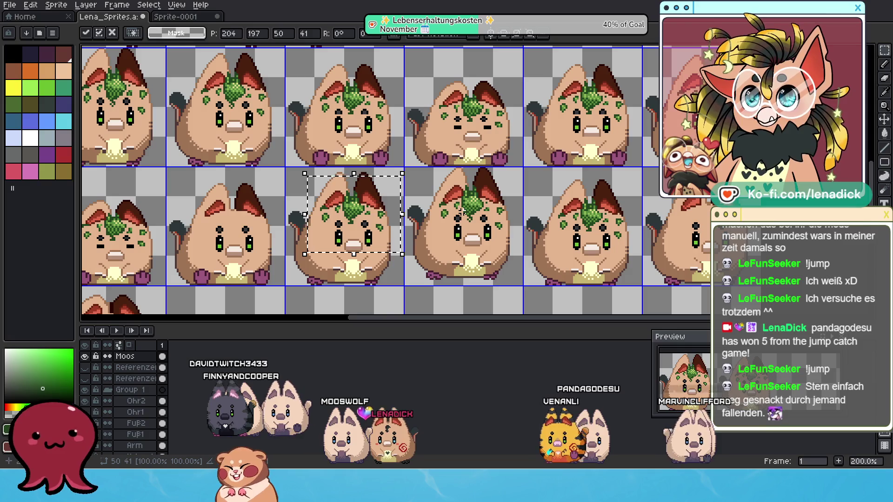
{"action": "key", "text": "ctrl+z"}
{"action": "key", "text": "ctrl+z"}
{"action": "key", "text": "ctrl+z"}
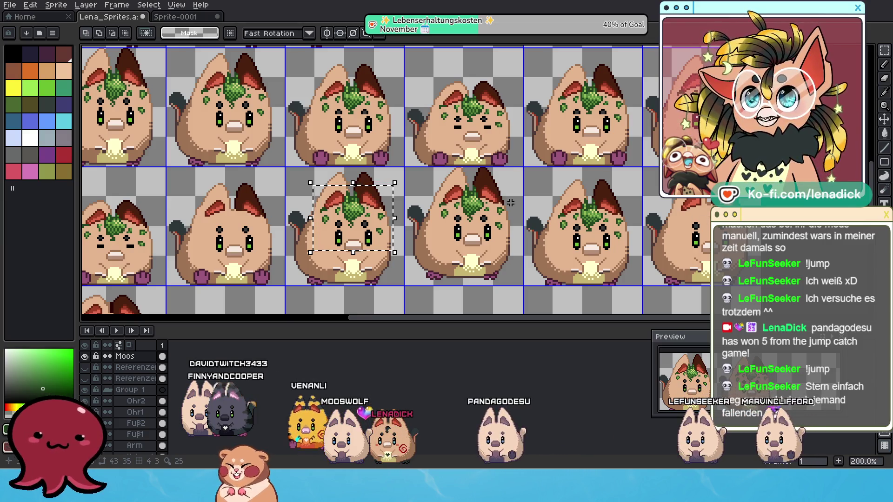
{"action": "left_click_drag", "start_coordinate": [419, 160], "coordinate": [726, 211]}
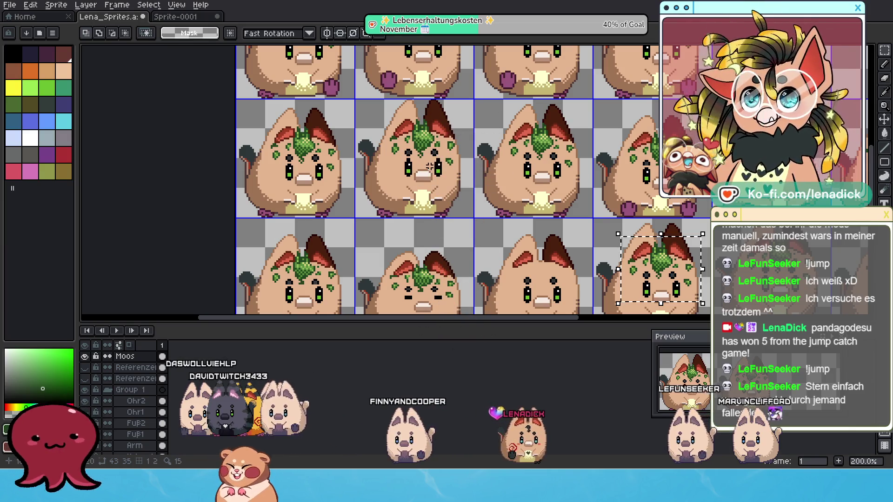
Copy the middle-row left sprite's moss and paste it onto frame 5's head
{"action": "left_click_drag", "start_coordinate": [365, 157], "coordinate": [309, 168]}
{"action": "left_click_drag", "start_coordinate": [206, 129], "coordinate": [289, 201]}
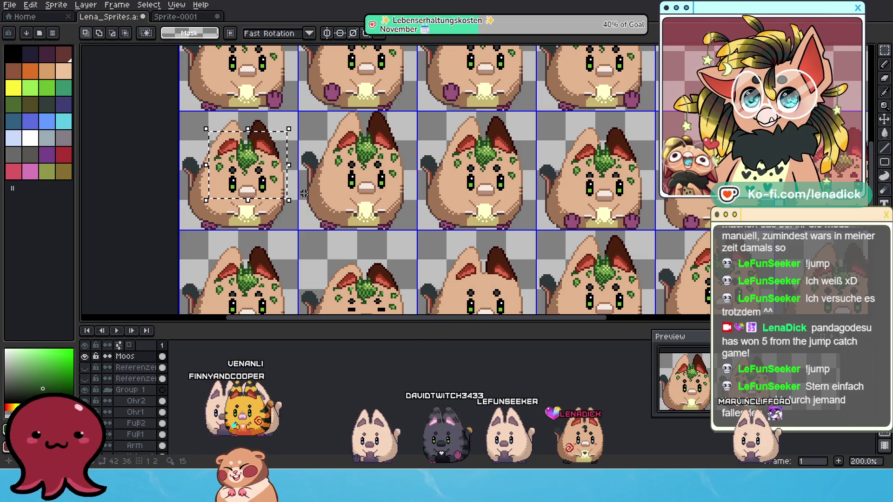
{"action": "key", "text": "ctrl+t"}
{"action": "mouse_move", "coordinate": [705, 239]}
{"action": "left_mouse_down"}
{"action": "mouse_move", "coordinate": [516, 161]}
{"action": "mouse_move", "coordinate": [370, 130]}
{"action": "left_mouse_up"}
{"action": "key", "text": "Return"}
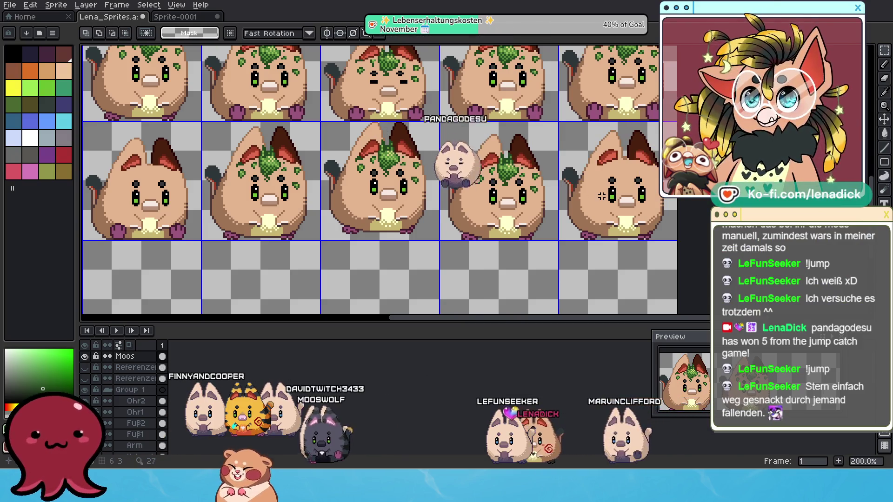
{"action": "key", "text": "ctrl+v"}
{"action": "mouse_move", "coordinate": [493, 91]}
{"action": "left_mouse_down"}
{"action": "mouse_move", "coordinate": [589, 188]}
{"action": "mouse_move", "coordinate": [627, 199]}
{"action": "left_mouse_up"}
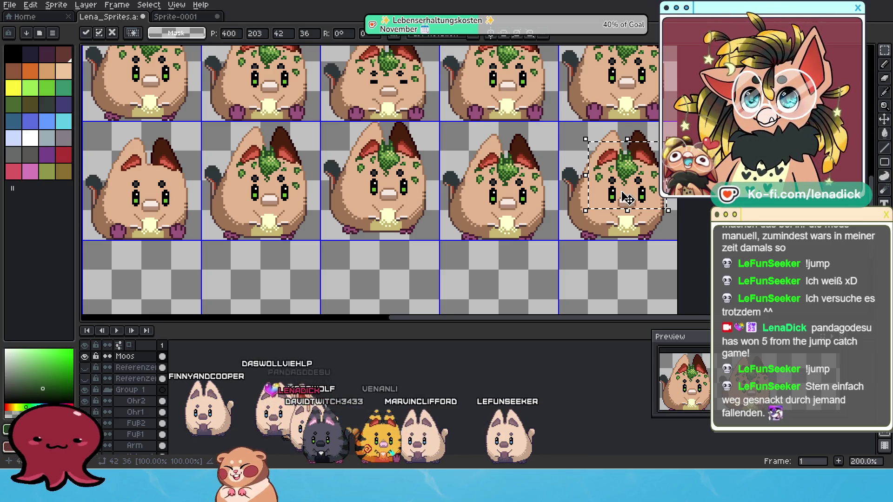
{"action": "key", "text": "Return"}
Move the moss from row 2's first sprite onto its third sprite and commit
{"action": "scroll", "coordinate": [651, 195], "scroll_direction": "down", "scroll_amount": 2}
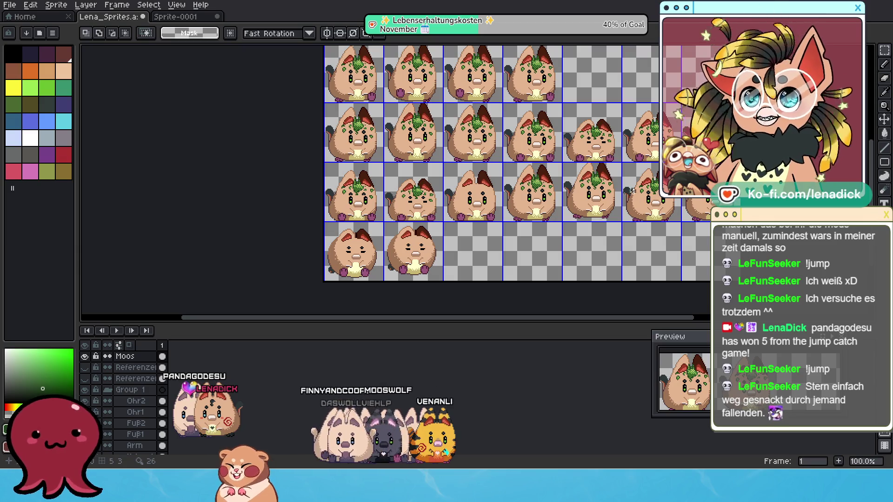
{"action": "scroll", "coordinate": [531, 166], "scroll_direction": "up", "scroll_amount": 1}
{"action": "left_click_drag", "start_coordinate": [403, 218], "coordinate": [471, 238]}
{"action": "left_click_drag", "start_coordinate": [239, 201], "coordinate": [302, 254]}
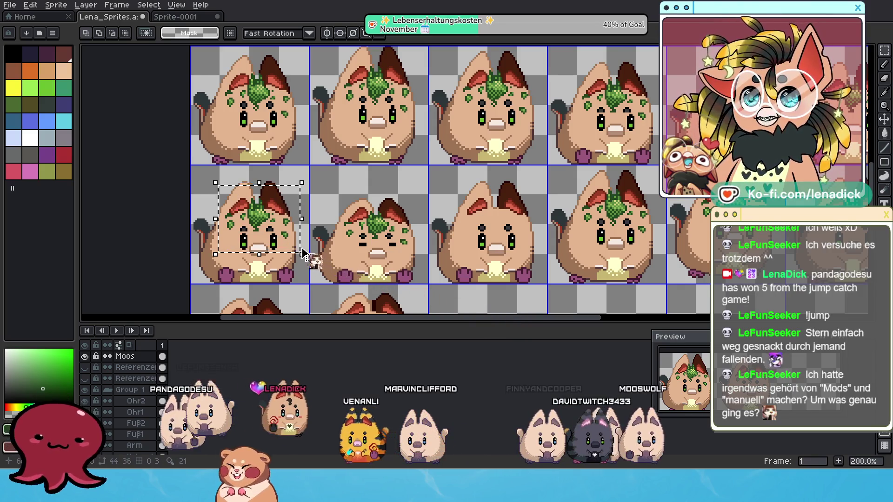
{"action": "mouse_move", "coordinate": [302, 248]}
{"action": "left_mouse_down"}
{"action": "mouse_move", "coordinate": [540, 253]}
{"action": "mouse_move", "coordinate": [509, 228]}
{"action": "left_mouse_up"}
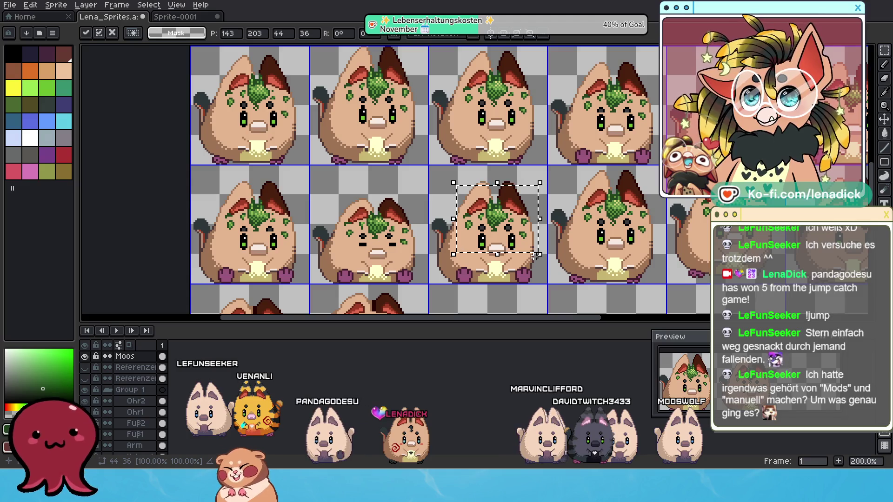
{"action": "scroll", "coordinate": [493, 210], "scroll_direction": "down", "scroll_amount": 1}
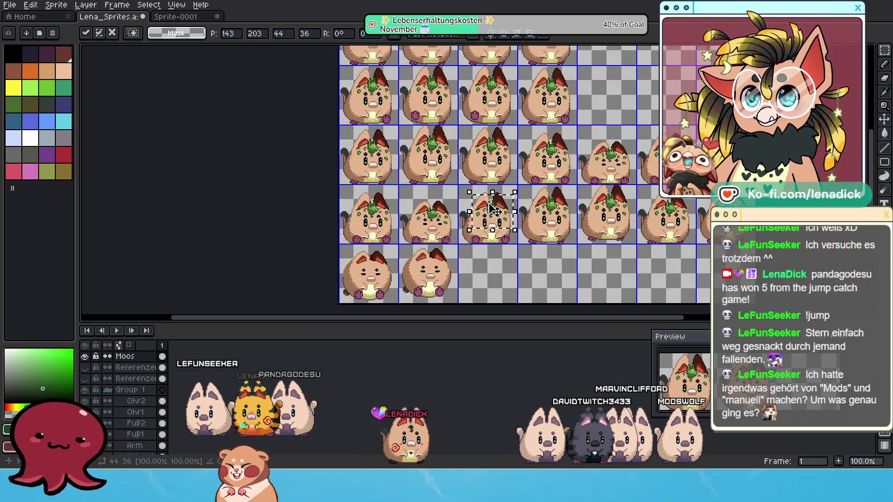
{"action": "scroll", "coordinate": [549, 209], "scroll_direction": "up", "scroll_amount": 1}
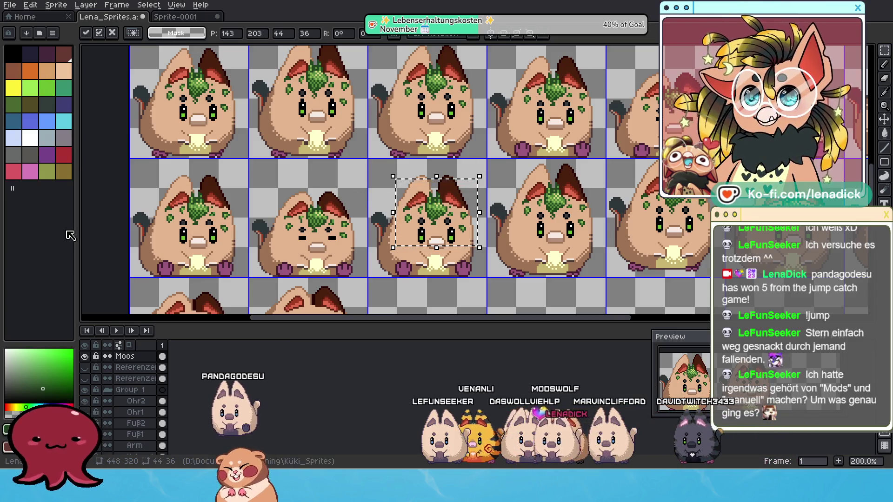
{"action": "left_click", "coordinate": [110, 214]}
{"action": "left_click_drag", "start_coordinate": [430, 210], "coordinate": [509, 108]}
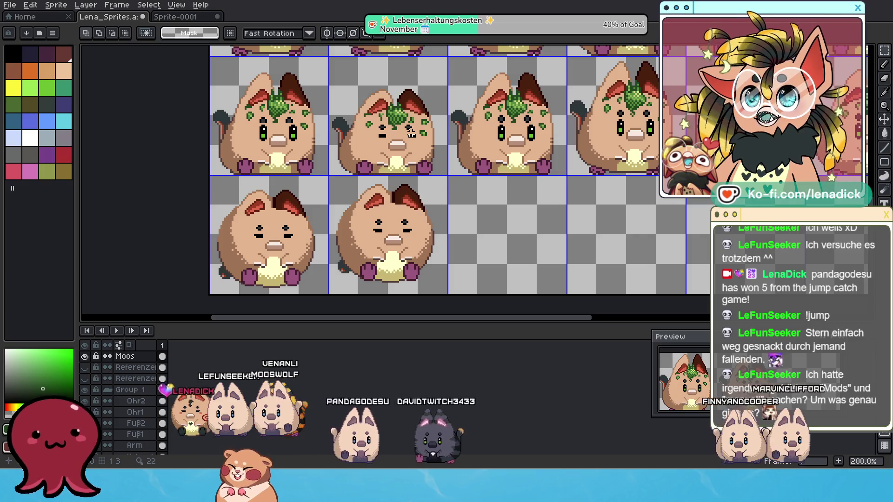
Select the moss on the upper-middle sprite, move it onto the sprite below, and nudge it down one pixel
{"action": "scroll", "coordinate": [420, 105], "scroll_direction": "up", "scroll_amount": 1}
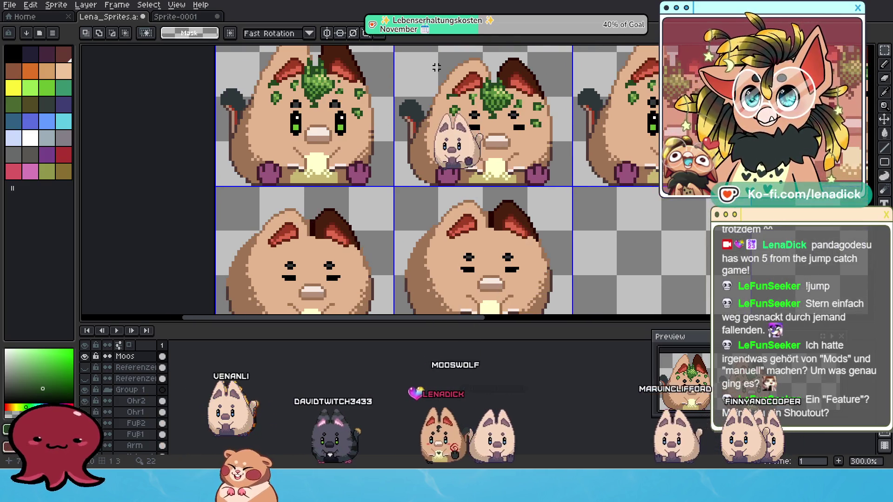
{"action": "left_click_drag", "start_coordinate": [433, 64], "coordinate": [566, 151]}
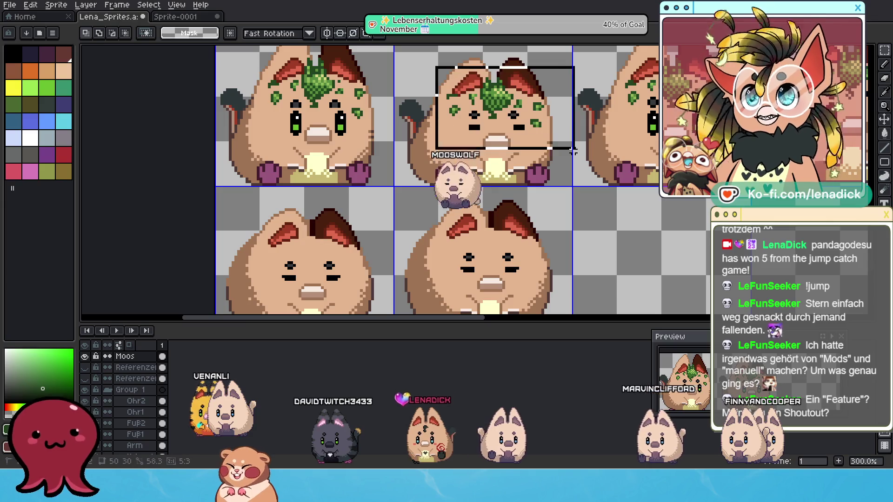
{"action": "mouse_move", "coordinate": [511, 101]}
{"action": "left_mouse_down"}
{"action": "mouse_move", "coordinate": [490, 233]}
{"action": "mouse_move", "coordinate": [505, 242]}
{"action": "left_mouse_up"}
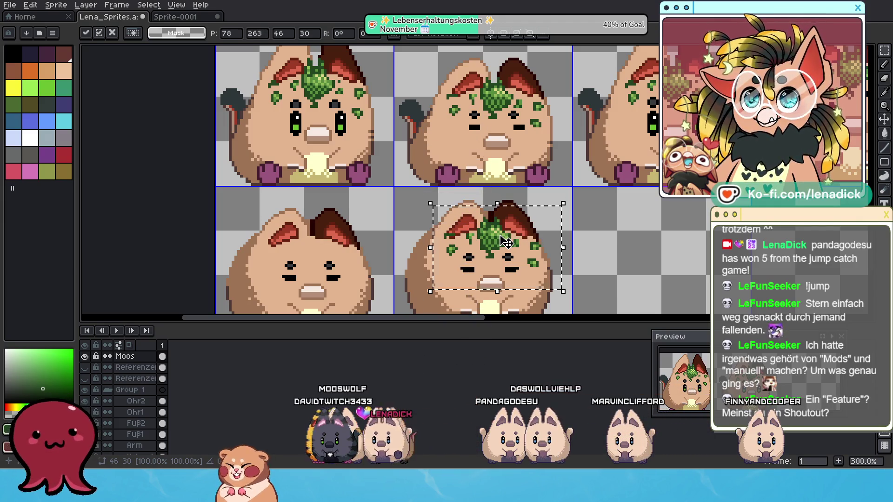
{"action": "key", "text": "Down"}
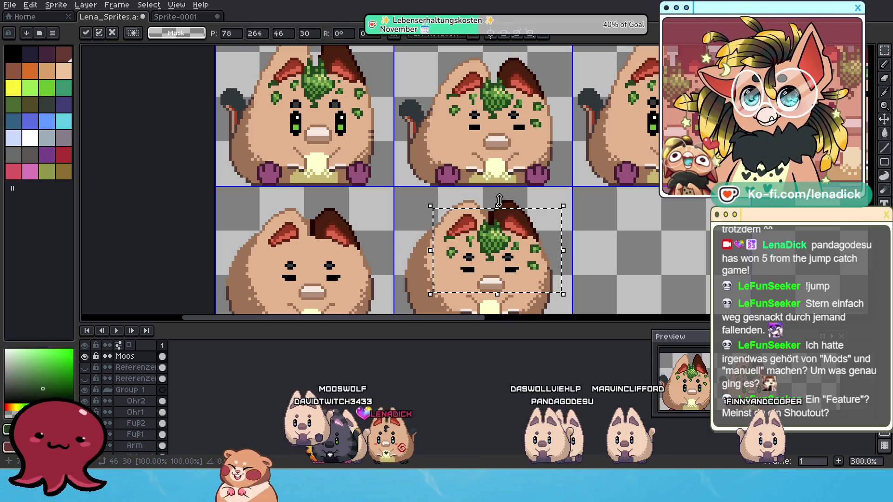
{"action": "scroll", "coordinate": [501, 223], "scroll_direction": "up", "scroll_amount": 1}
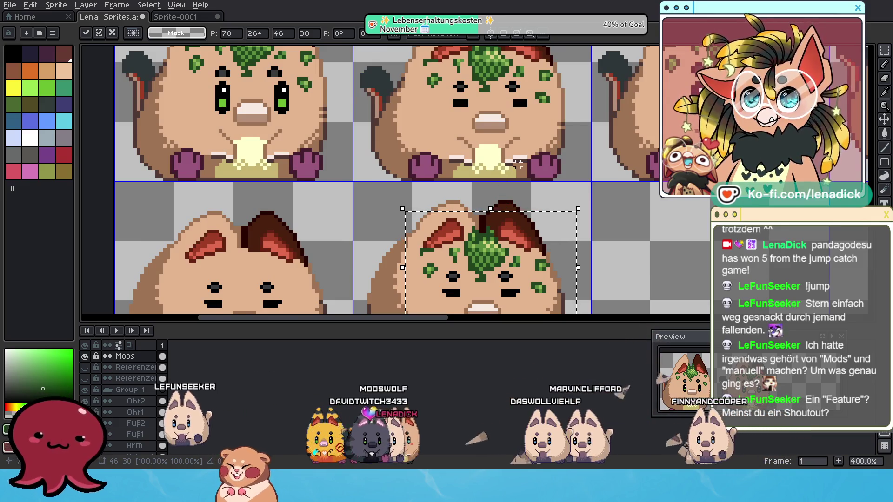
{"action": "scroll", "coordinate": [520, 163], "scroll_direction": "down", "scroll_amount": 2}
{"action": "scroll", "coordinate": [519, 162], "scroll_direction": "up", "scroll_amount": 2}
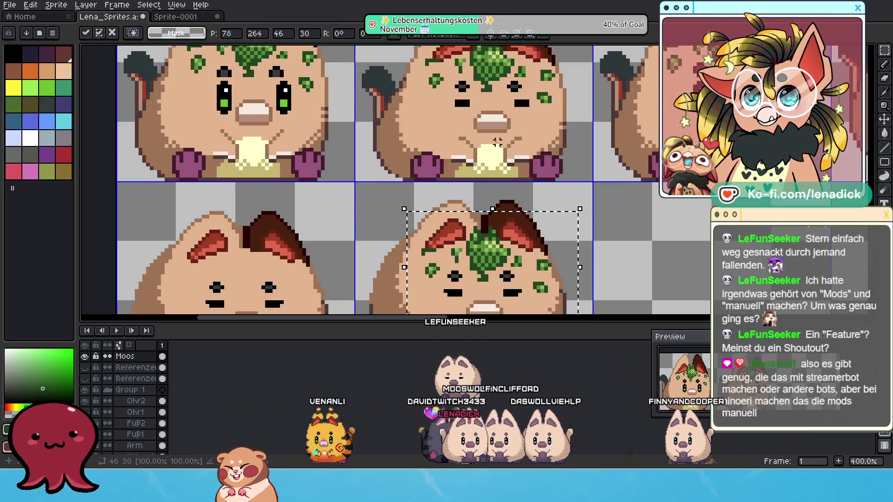
{"action": "scroll", "coordinate": [497, 148], "scroll_direction": "down", "scroll_amount": 1}
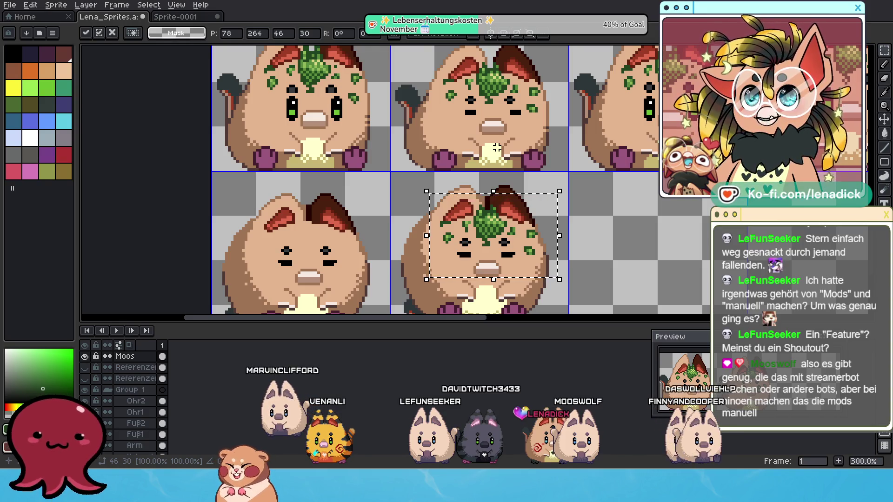
{"action": "scroll", "coordinate": [494, 156], "scroll_direction": "up", "scroll_amount": 1}
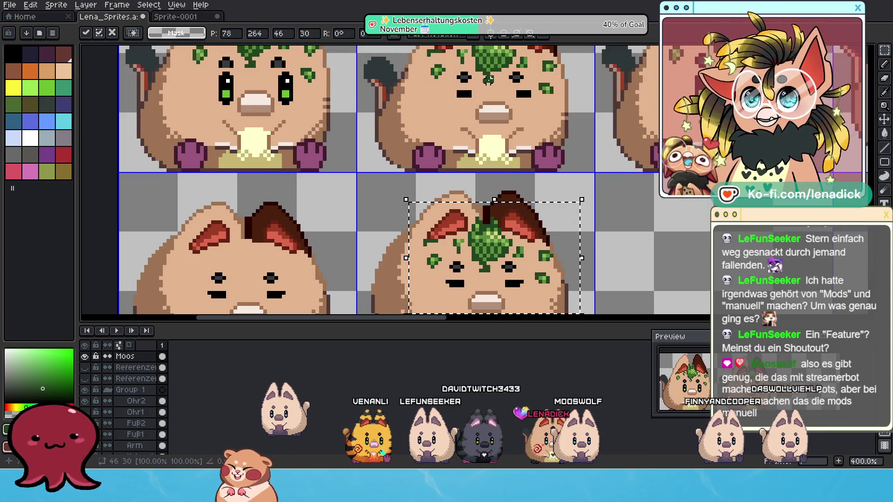
{"action": "scroll", "coordinate": [498, 70], "scroll_direction": "up", "scroll_amount": 1}
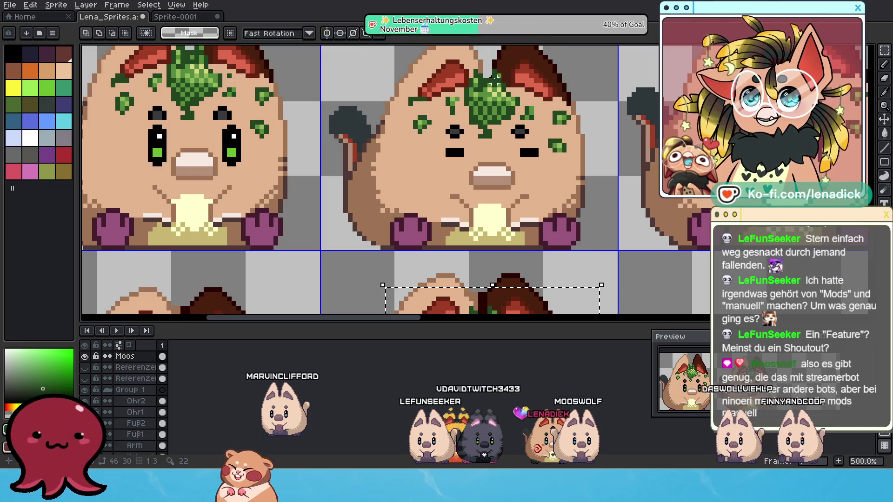
{"action": "scroll", "coordinate": [494, 79], "scroll_direction": "down", "scroll_amount": 1}
{"action": "scroll", "coordinate": [496, 207], "scroll_direction": "down", "scroll_amount": 2}
{"action": "scroll", "coordinate": [496, 206], "scroll_direction": "up", "scroll_amount": 2}
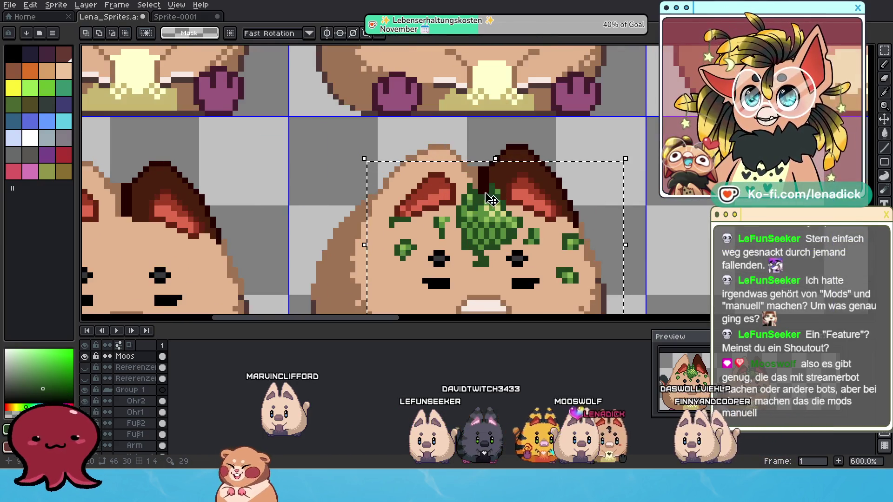
Copy the moss patch onto the lower-left cat's head with the Move tool and commit it
{"action": "key", "text": "i"}
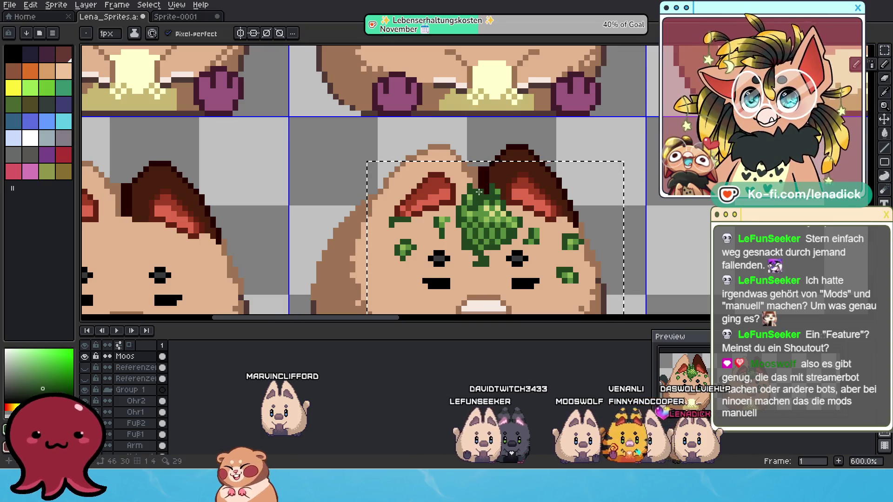
{"action": "key", "text": "b"}
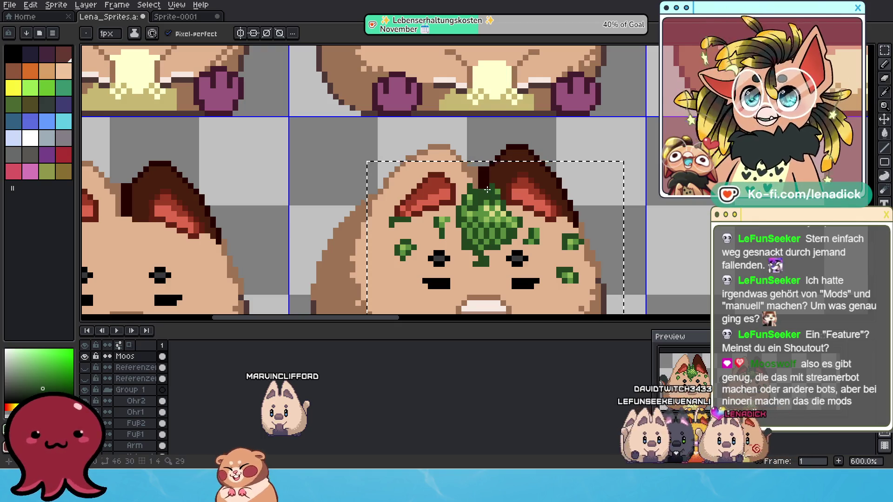
{"action": "scroll", "coordinate": [482, 179], "scroll_direction": "down", "scroll_amount": 4}
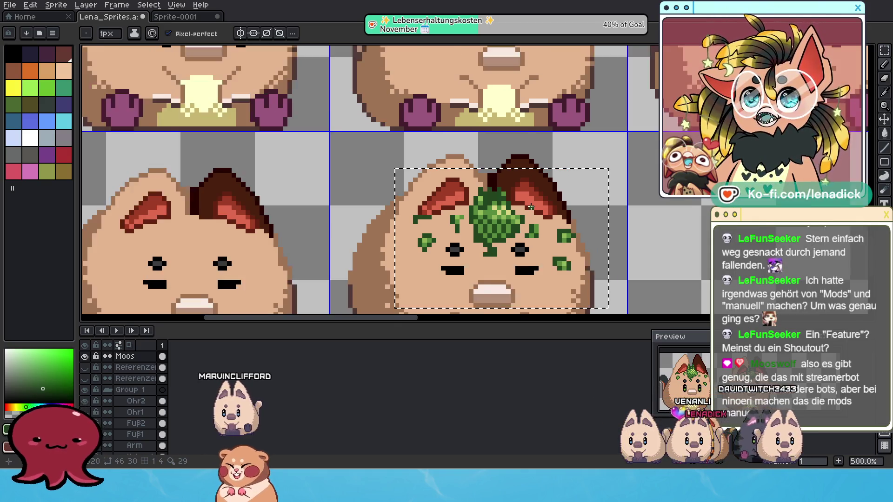
{"action": "scroll", "coordinate": [549, 224], "scroll_direction": "up", "scroll_amount": 2}
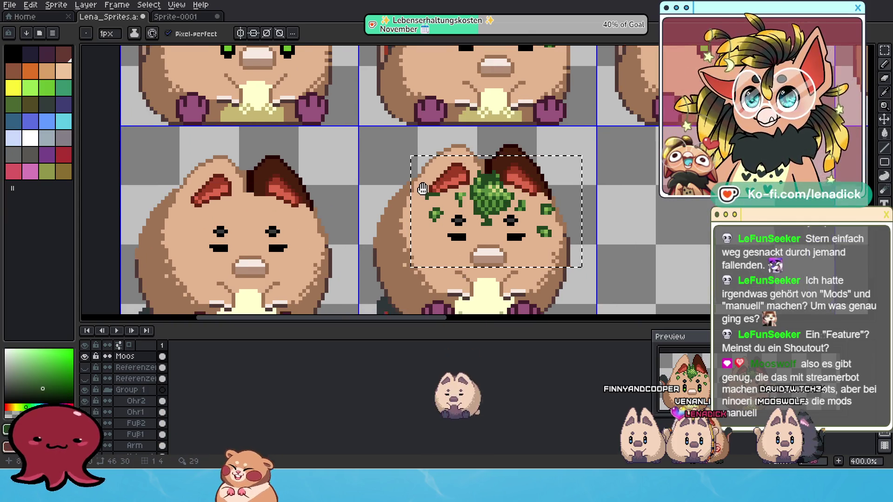
{"action": "left_click_drag", "start_coordinate": [314, 210], "coordinate": [456, 183]}
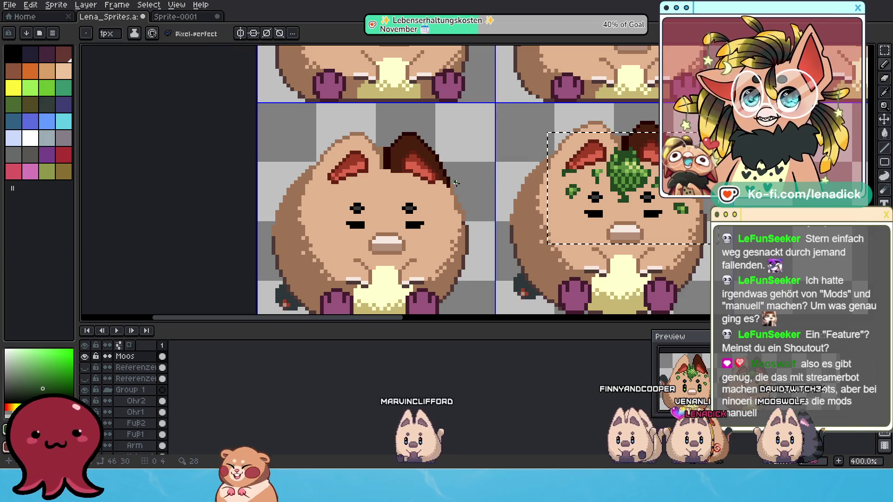
{"action": "key", "text": "v"}
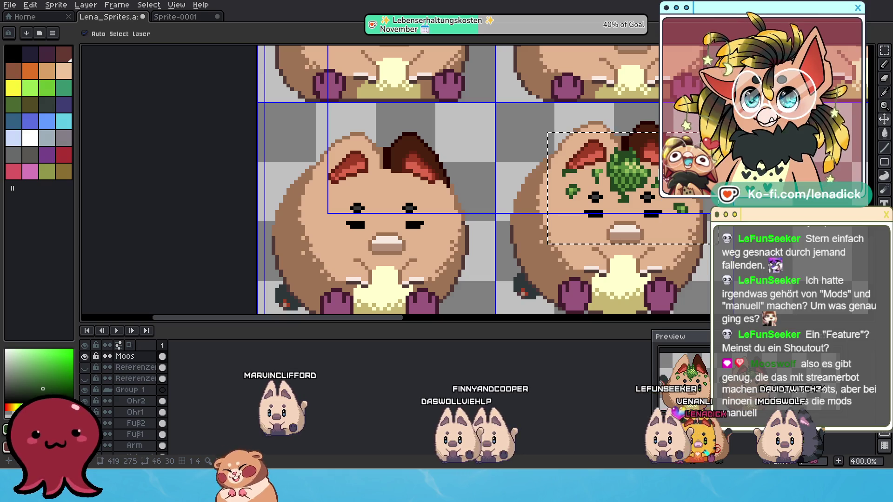
{"action": "left_click_drag", "start_coordinate": [667, 178], "coordinate": [623, 171]}
{"action": "left_click_drag", "start_coordinate": [626, 137], "coordinate": [427, 150]}
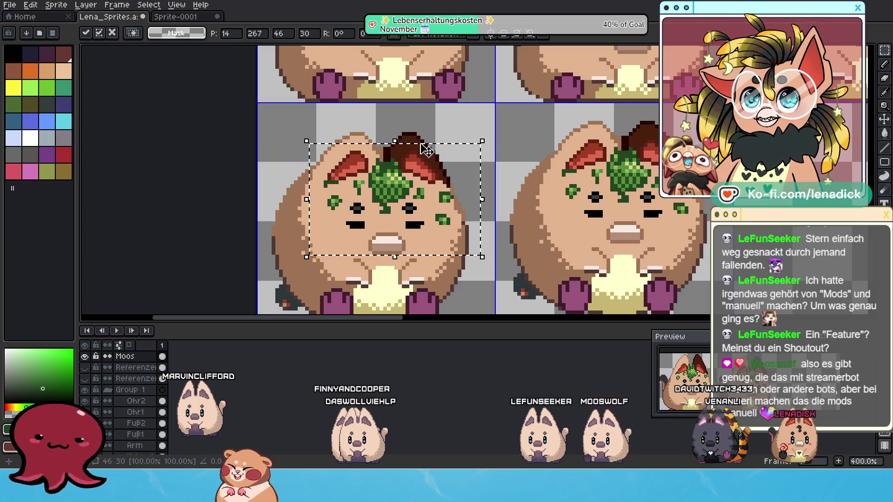
{"action": "scroll", "coordinate": [427, 150], "scroll_direction": "down", "scroll_amount": 2}
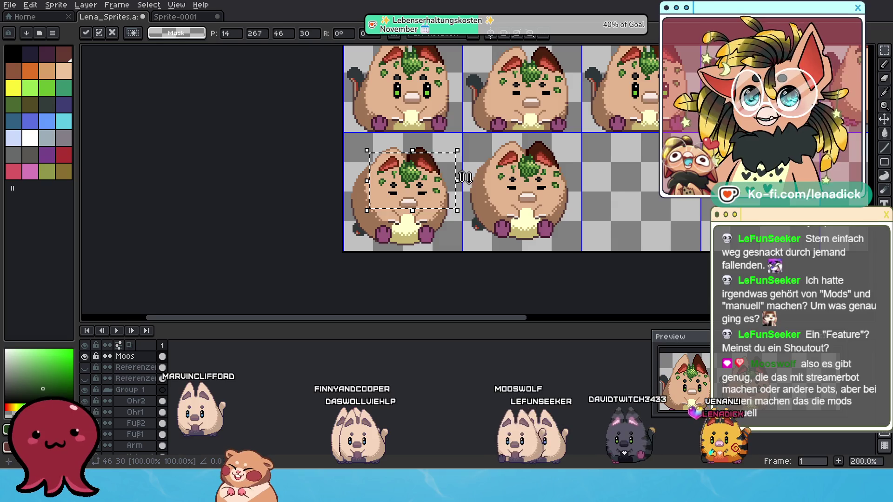
{"action": "scroll", "coordinate": [451, 161], "scroll_direction": "up", "scroll_amount": 1}
{"action": "scroll", "coordinate": [543, 215], "scroll_direction": "right", "scroll_amount": 3}
{"action": "left_click", "coordinate": [543, 214]}
{"action": "scroll", "coordinate": [522, 188], "scroll_direction": "down", "scroll_amount": 2}
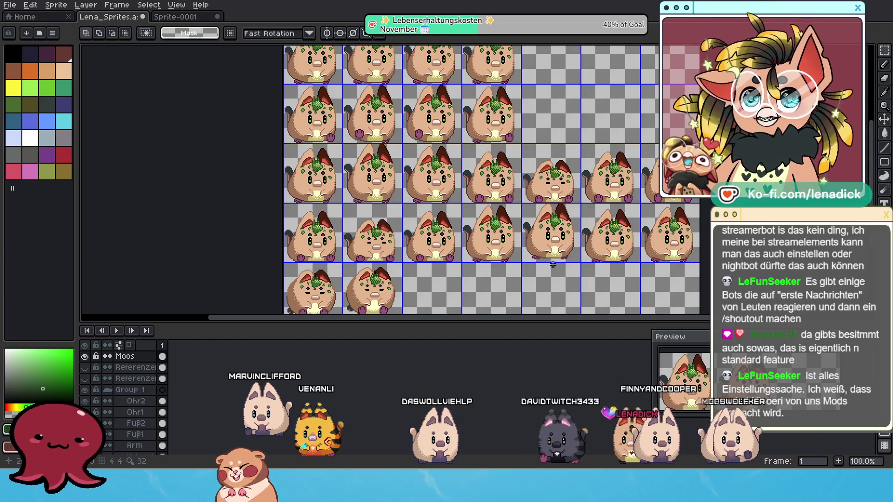
Hide Group 1 so the cat bodies vanish and only the moss tufts remain
{"action": "scroll", "coordinate": [509, 192], "scroll_direction": "up", "scroll_amount": 3}
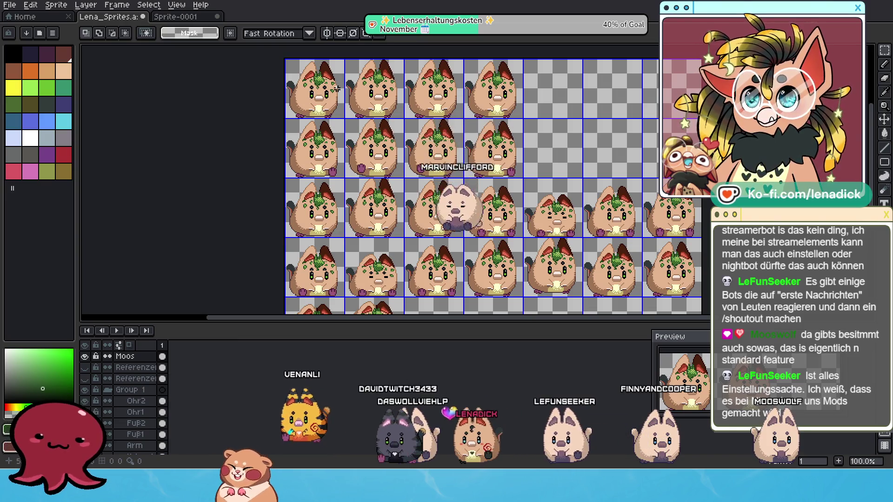
{"action": "left_click_drag", "start_coordinate": [591, 221], "coordinate": [568, 157]}
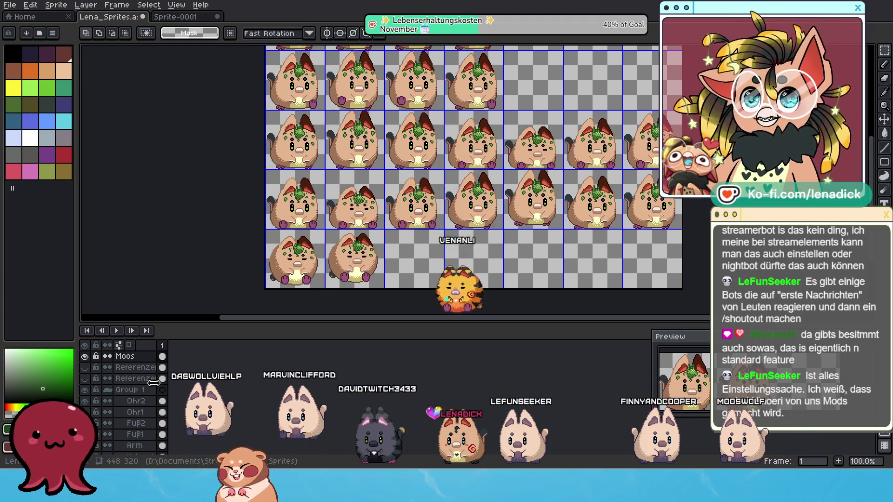
{"action": "scroll", "coordinate": [130, 400], "scroll_direction": "down", "scroll_amount": 3}
{"action": "scroll", "coordinate": [130, 401], "scroll_direction": "up", "scroll_amount": 3}
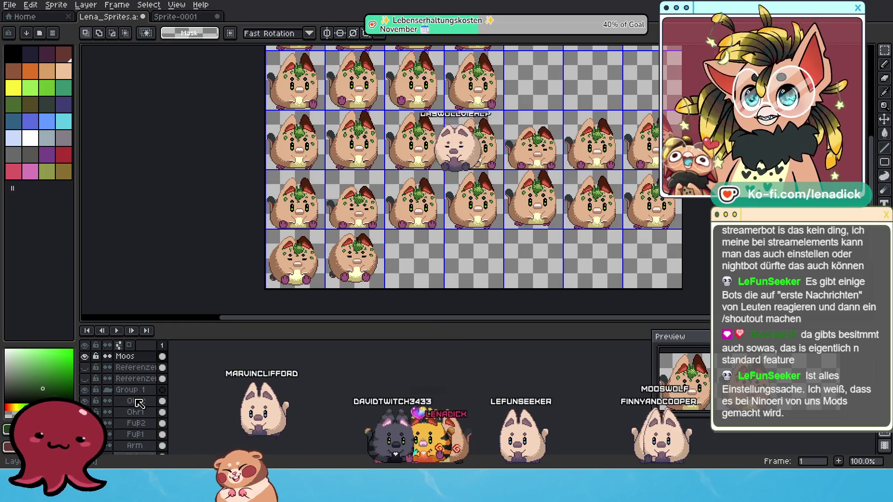
{"action": "left_click", "coordinate": [84, 390]}
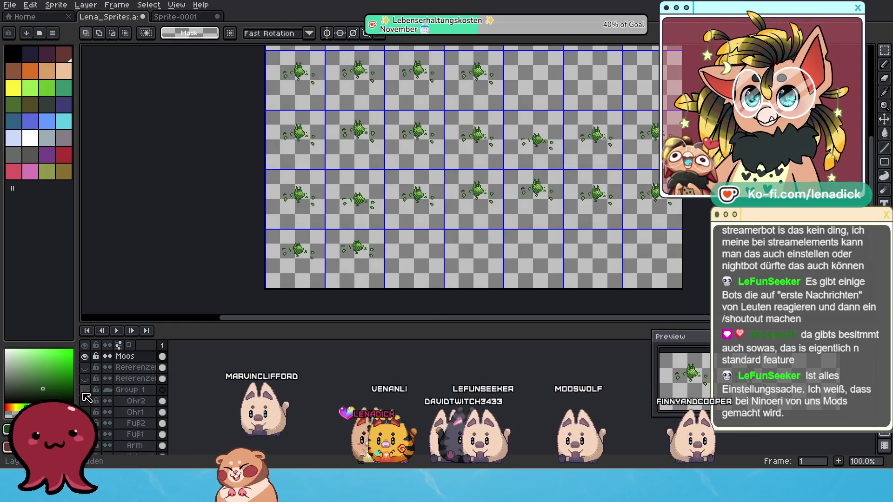
Drag the timeline splitter down to give the canvas more room
{"action": "left_click_drag", "start_coordinate": [394, 210], "coordinate": [381, 239]}
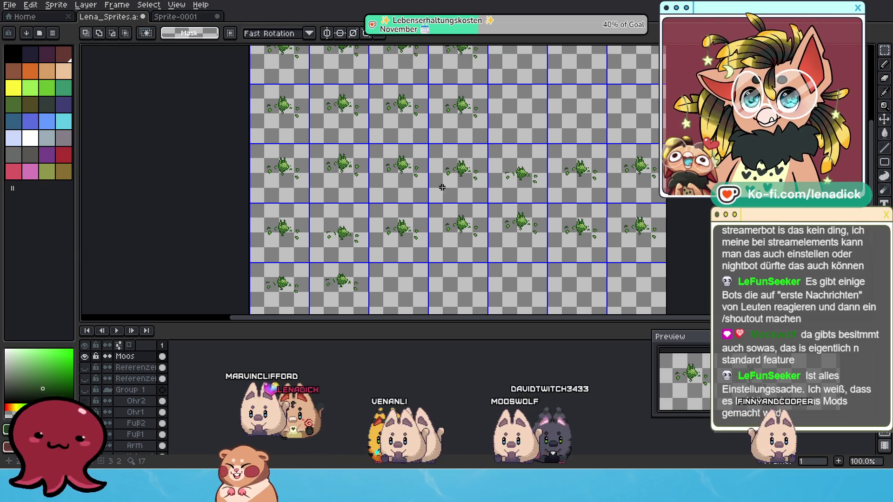
{"action": "scroll", "coordinate": [442, 187], "scroll_direction": "down", "scroll_amount": 1}
{"action": "scroll", "coordinate": [442, 186], "scroll_direction": "up", "scroll_amount": 1}
{"action": "left_click_drag", "start_coordinate": [443, 197], "coordinate": [438, 208]}
{"action": "scroll", "coordinate": [437, 210], "scroll_direction": "down", "scroll_amount": 1}
{"action": "scroll", "coordinate": [434, 217], "scroll_direction": "up", "scroll_amount": 1}
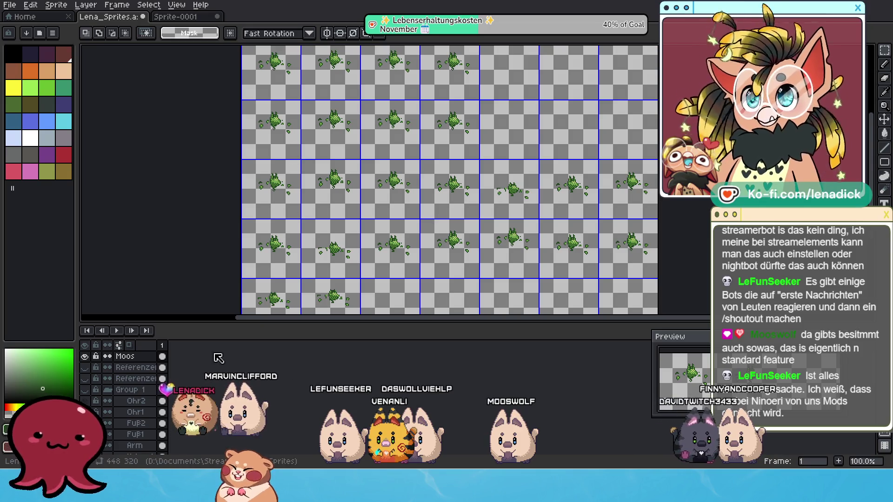
{"action": "left_click_drag", "start_coordinate": [221, 332], "coordinate": [221, 381]}
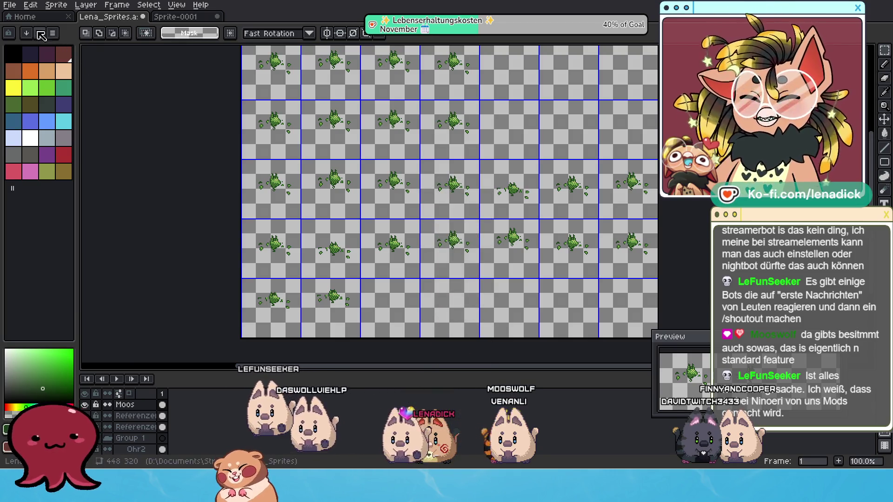
{"action": "left_click", "coordinate": [10, 5]}
Export the moss-only sheet as Küki_Moos.png, accepting the PNG layers warning
{"action": "mouse_move", "coordinate": [47, 98]}
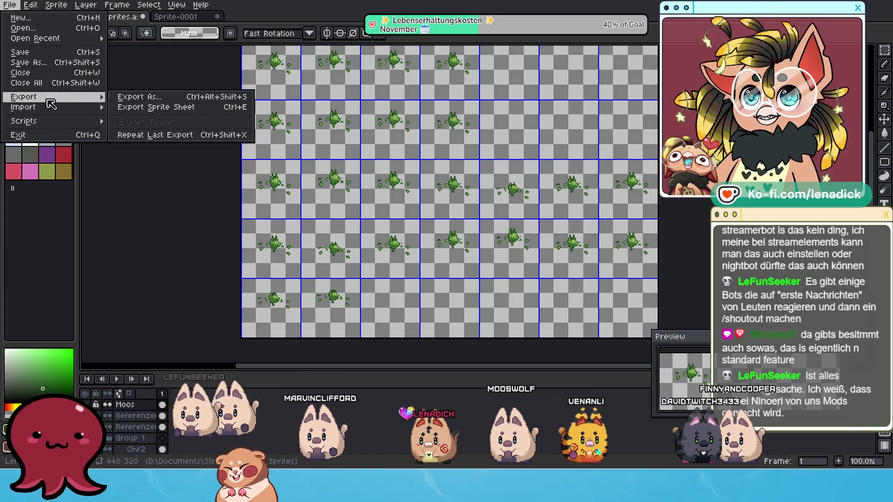
{"action": "left_click", "coordinate": [133, 96]}
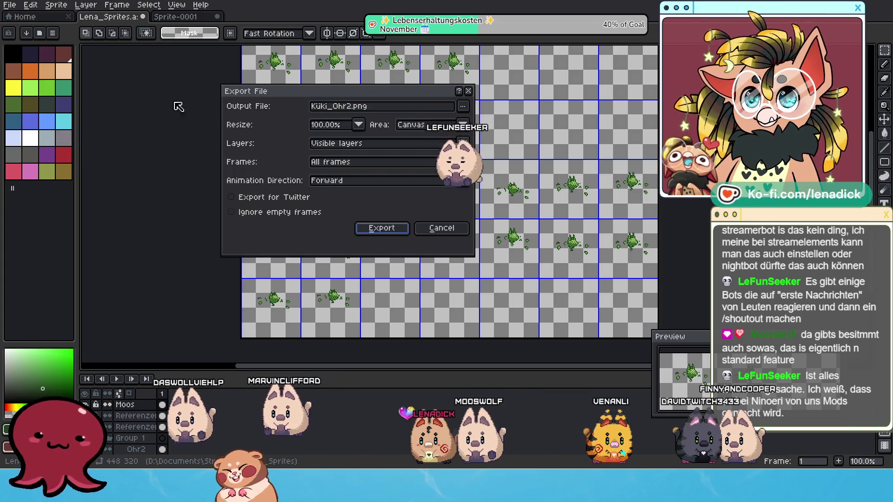
{"action": "left_click", "coordinate": [348, 106]}
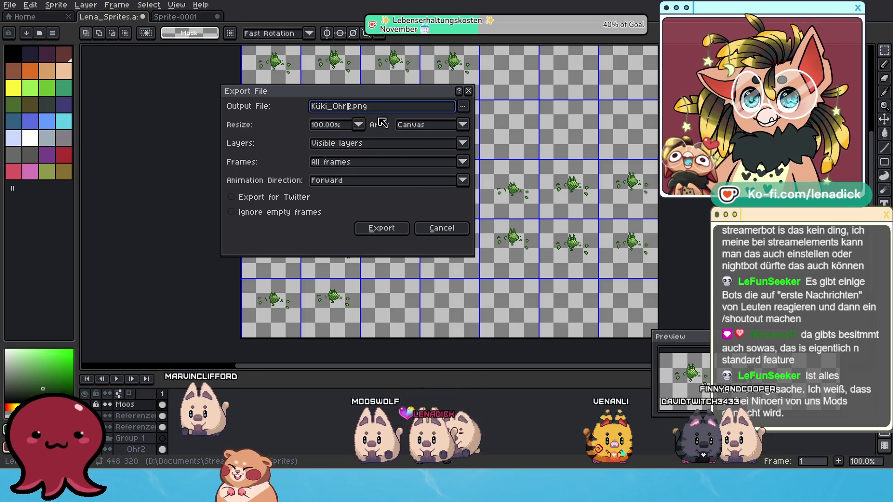
{"action": "key", "text": "Delete"}
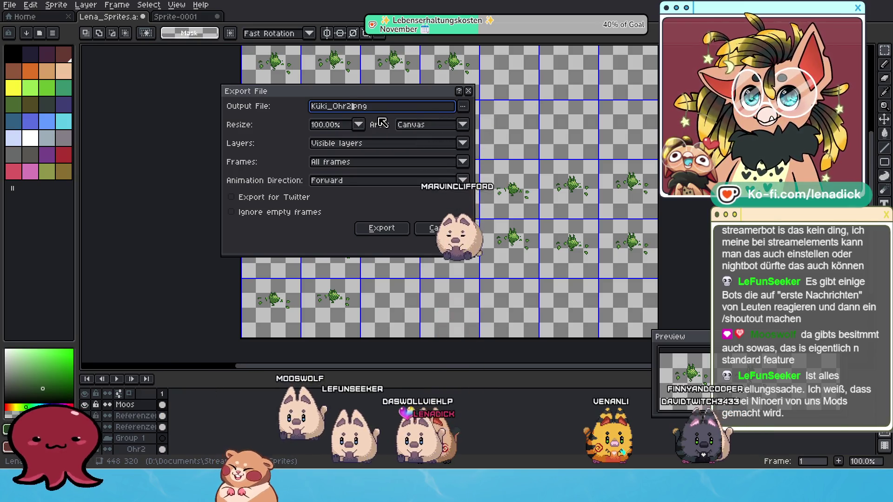
{"action": "key", "text": "BackSpace"}
{"action": "key", "text": "BackSpace"}
{"action": "key", "text": "BackSpace"}
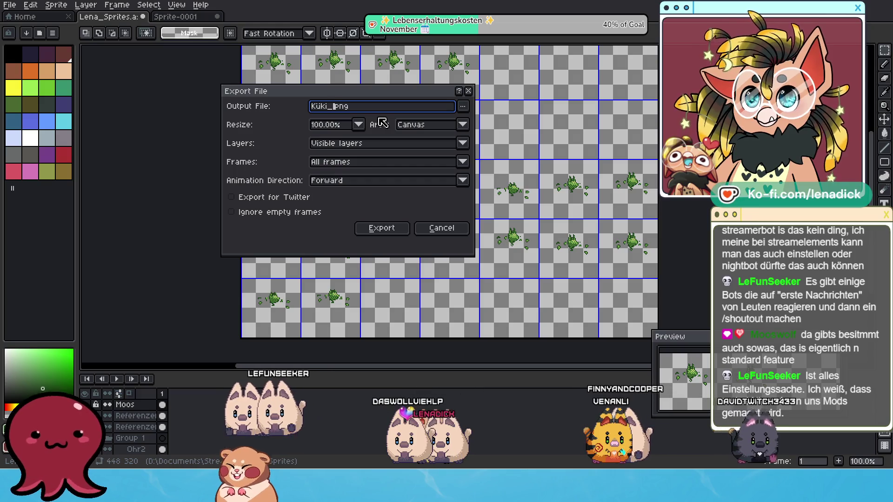
{"action": "type", "text": "Moos"}
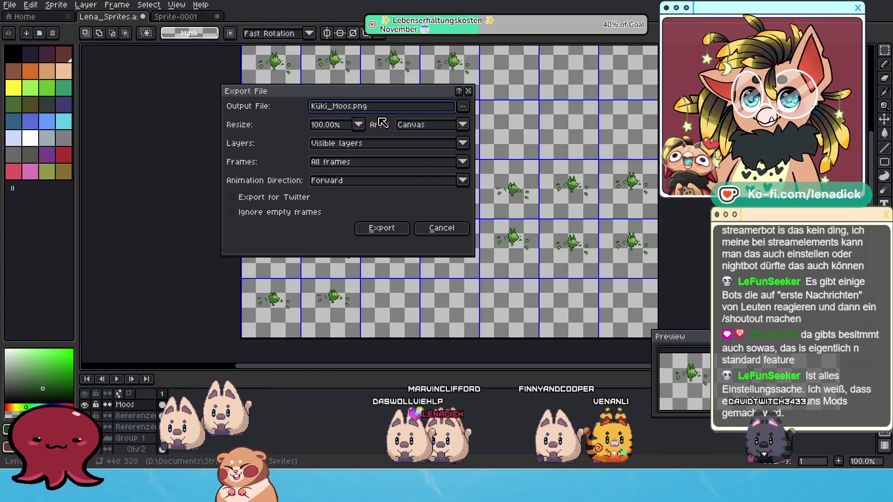
{"action": "left_click", "coordinate": [381, 228]}
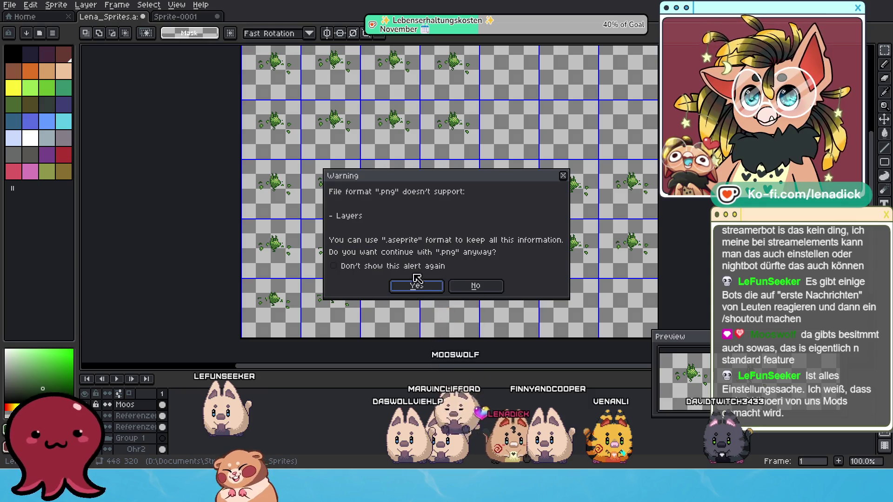
{"action": "left_click", "coordinate": [418, 288]}
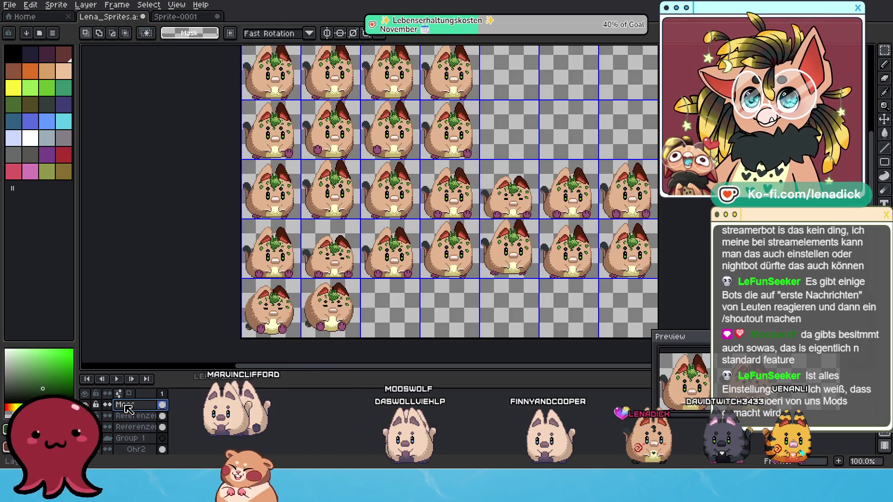
Move the Moos layer into Group 1 just above Ohr2 and hide it
{"action": "left_click_drag", "start_coordinate": [127, 408], "coordinate": [131, 427]}
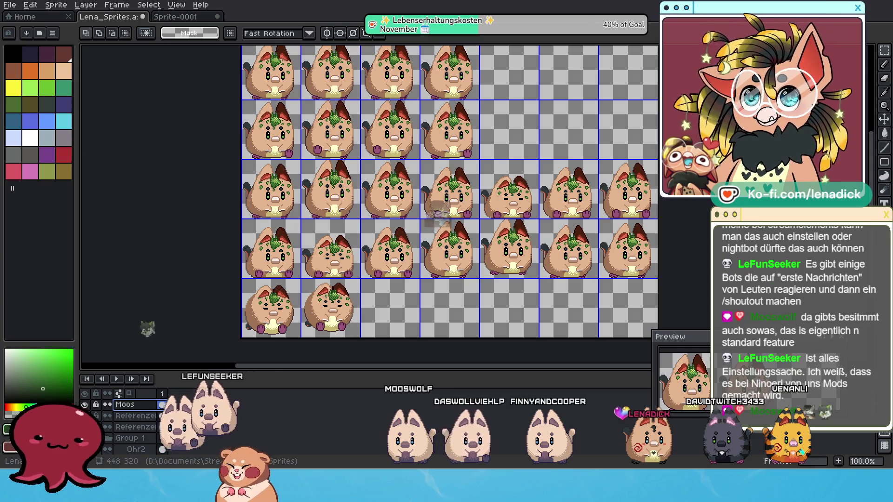
{"action": "left_click", "coordinate": [159, 402]}
{"action": "left_click_drag", "start_coordinate": [157, 398], "coordinate": [245, 398]}
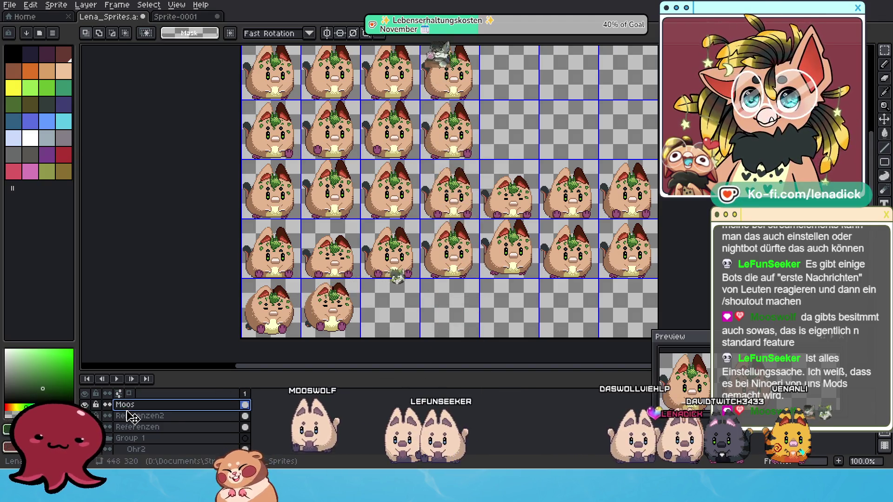
{"action": "left_click_drag", "start_coordinate": [145, 454], "coordinate": [144, 451]}
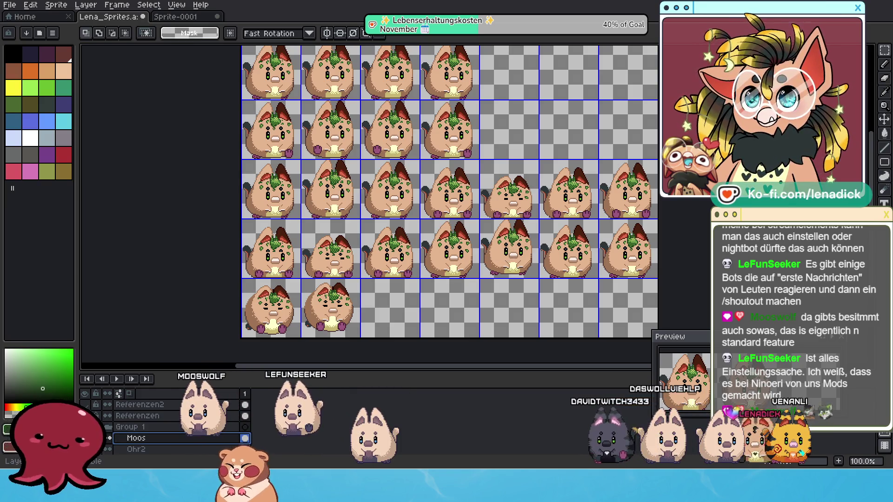
{"action": "left_click", "coordinate": [84, 438]}
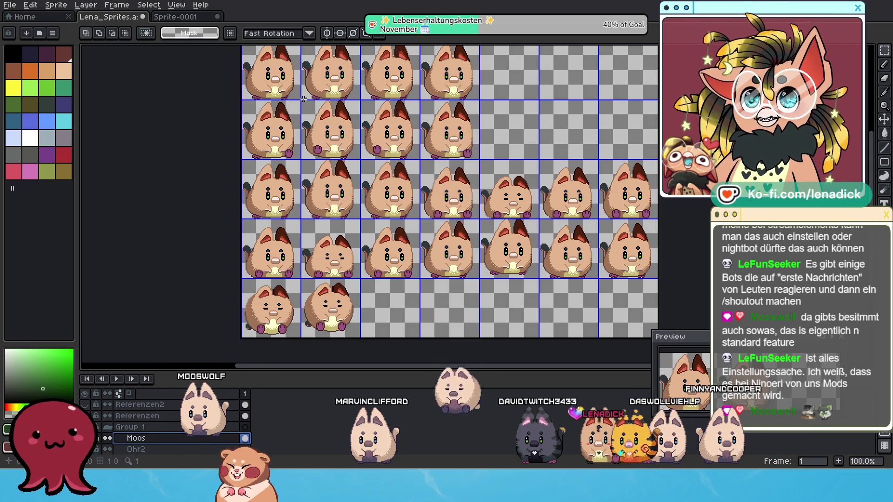
Switch the shape tool to Ellipse and add a new layer above Referenzen2
{"action": "scroll", "coordinate": [304, 99], "scroll_direction": "up", "scroll_amount": 3}
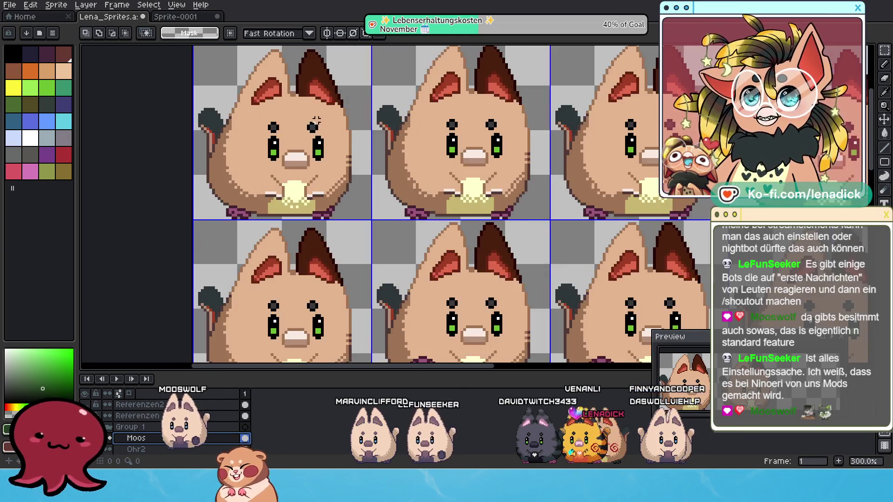
{"action": "scroll", "coordinate": [339, 178], "scroll_direction": "up", "scroll_amount": 1}
{"action": "scroll", "coordinate": [339, 178], "scroll_direction": "up", "scroll_amount": 3}
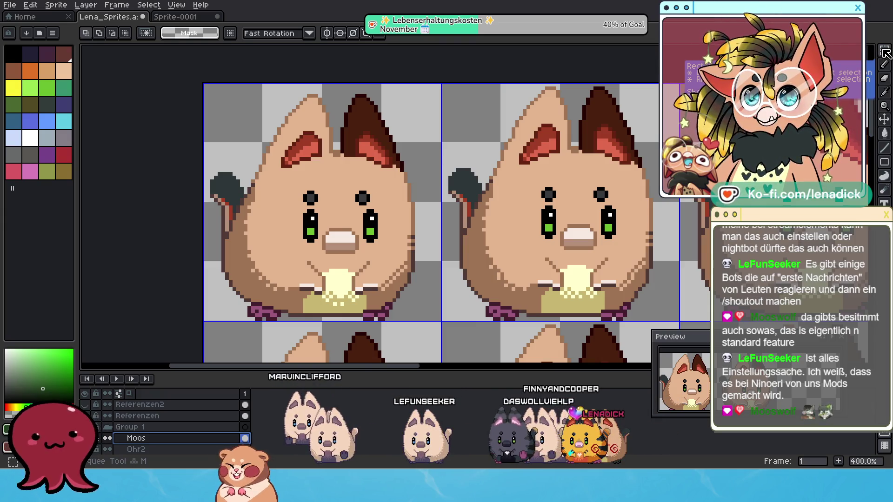
{"action": "left_click", "coordinate": [884, 164]}
{"action": "left_click", "coordinate": [857, 161]}
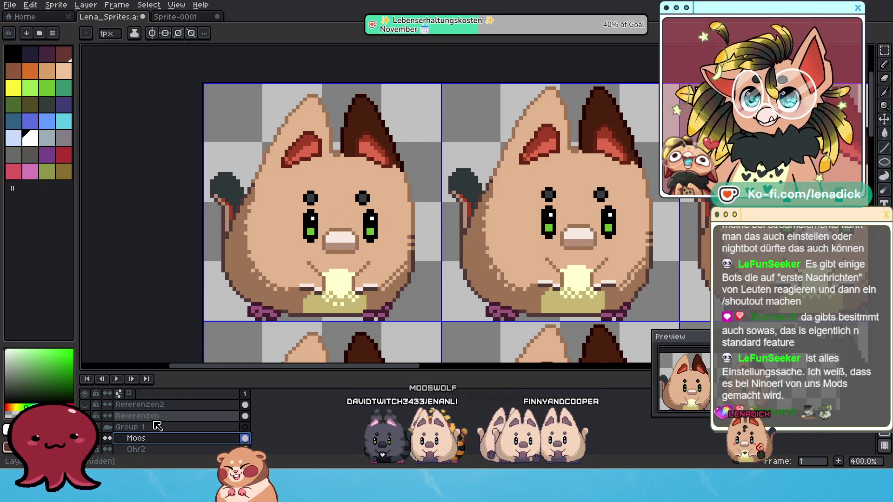
{"action": "left_click", "coordinate": [158, 405]}
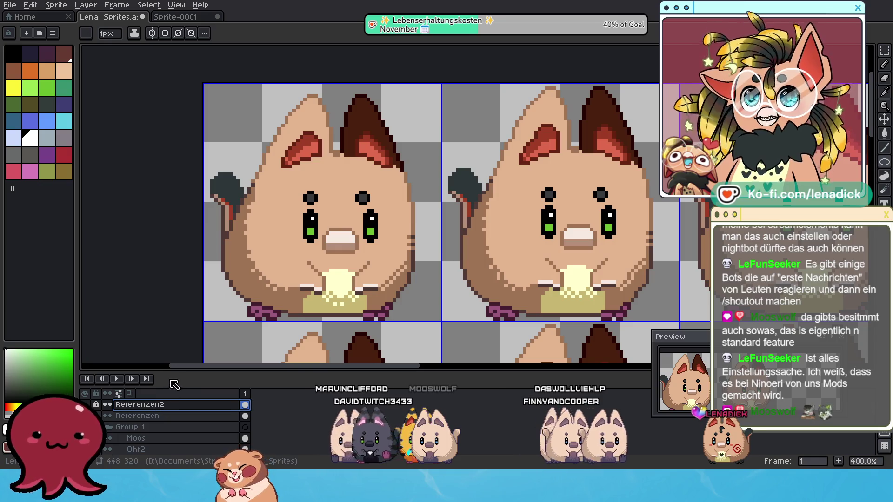
{"action": "key", "text": "shift+n"}
Rename the new layer to MonokelHut in Layer Properties
{"action": "double_click", "coordinate": [157, 404]}
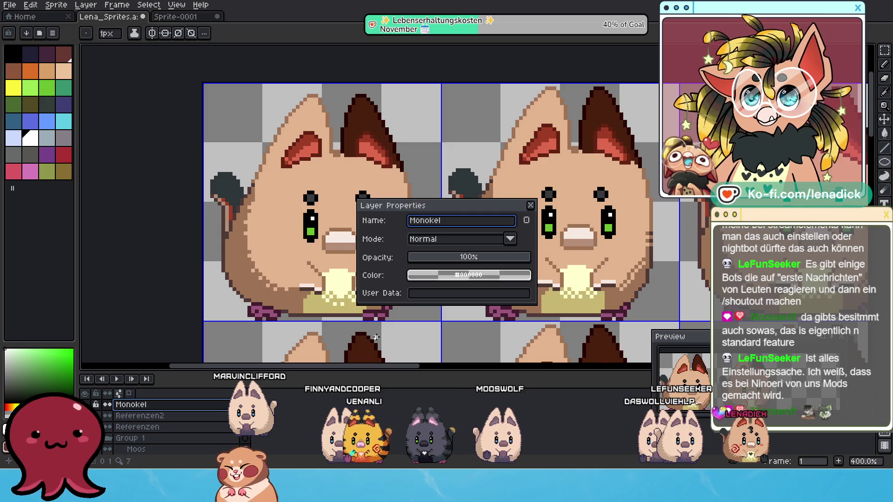
{"action": "type", "text": "Hut"}
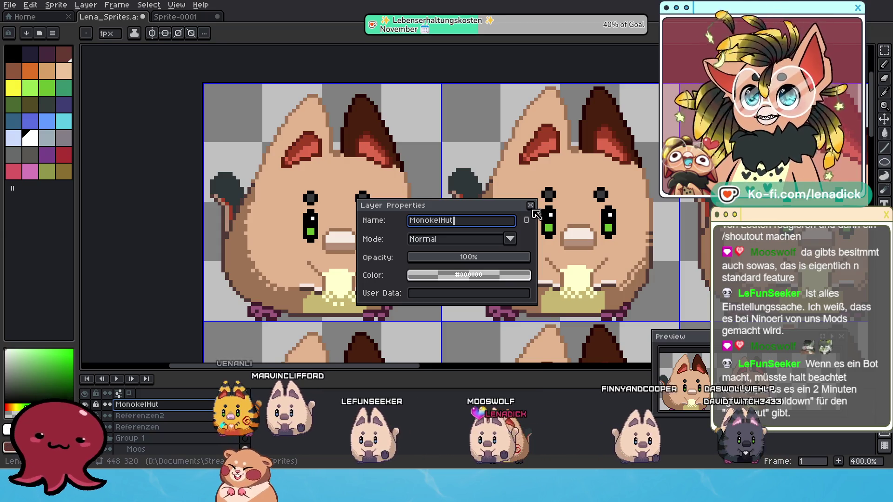
{"action": "left_click", "coordinate": [531, 205]}
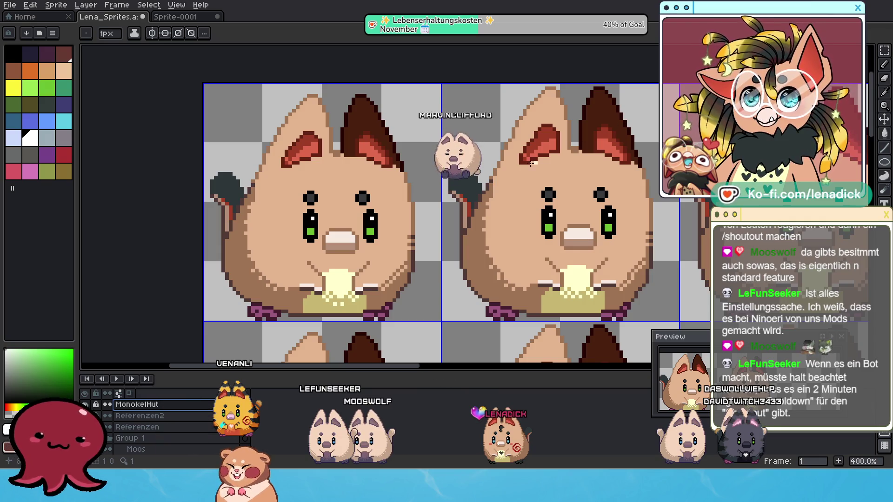
Draw a white ellipse ring around the cat's right eye and nudge it up one pixel
{"action": "left_click_drag", "start_coordinate": [360, 210], "coordinate": [390, 250]}
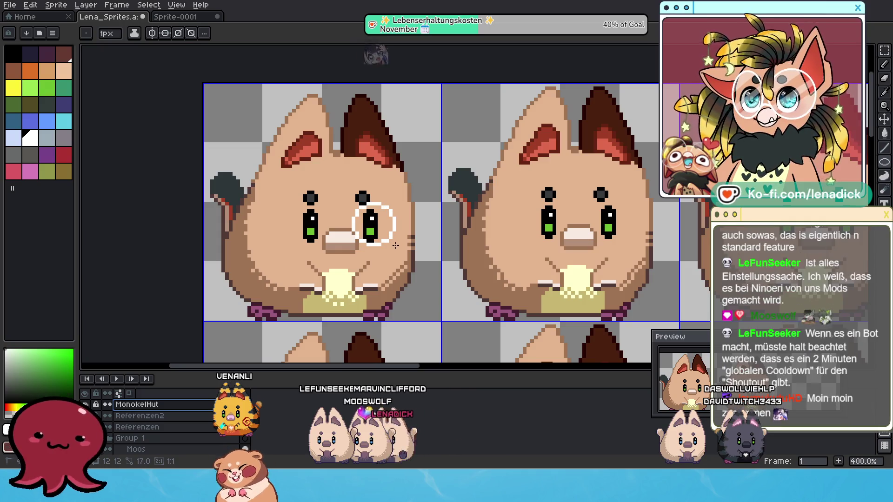
{"action": "left_click_drag", "start_coordinate": [396, 245], "coordinate": [394, 243]}
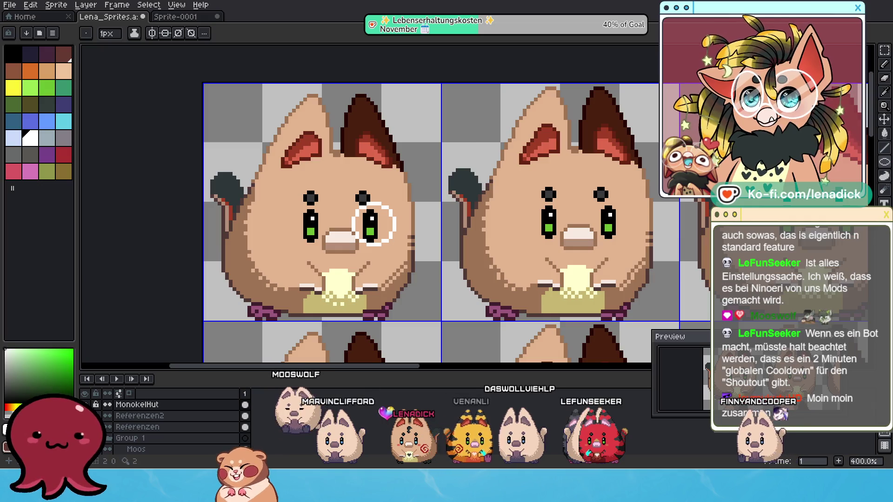
{"action": "left_click", "coordinate": [884, 120]}
{"action": "mouse_move", "coordinate": [400, 233]}
{"action": "left_mouse_down"}
{"action": "mouse_move", "coordinate": [394, 223]}
{"action": "mouse_move", "coordinate": [399, 236]}
{"action": "left_mouse_up"}
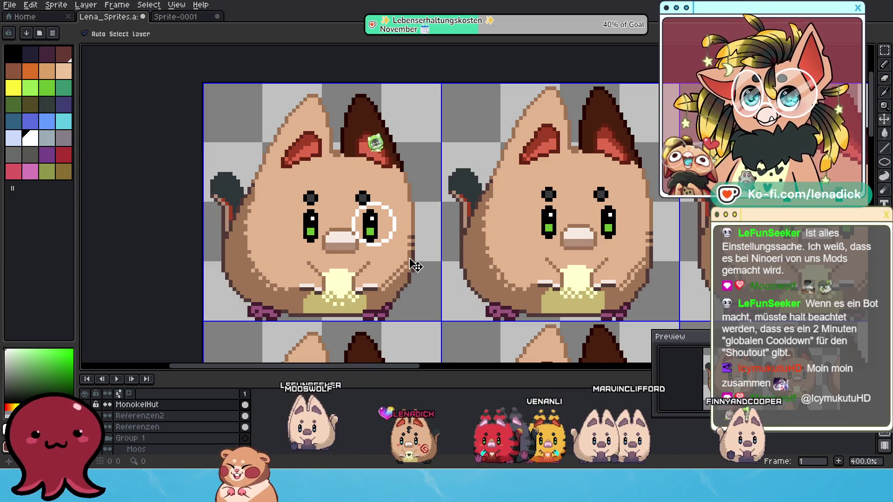
Select the Paint Bucket and look over its fill blending options
{"action": "left_click", "coordinate": [885, 135]}
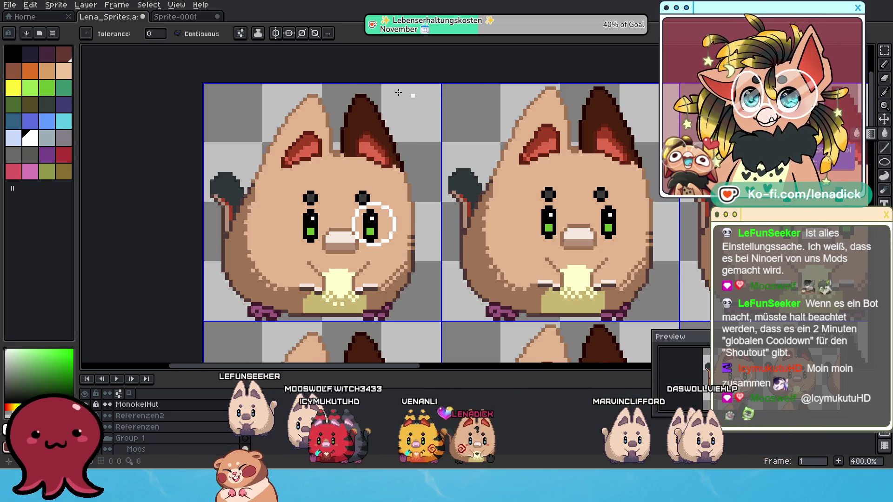
{"action": "left_click", "coordinate": [258, 38]}
{"action": "left_click", "coordinate": [257, 39]}
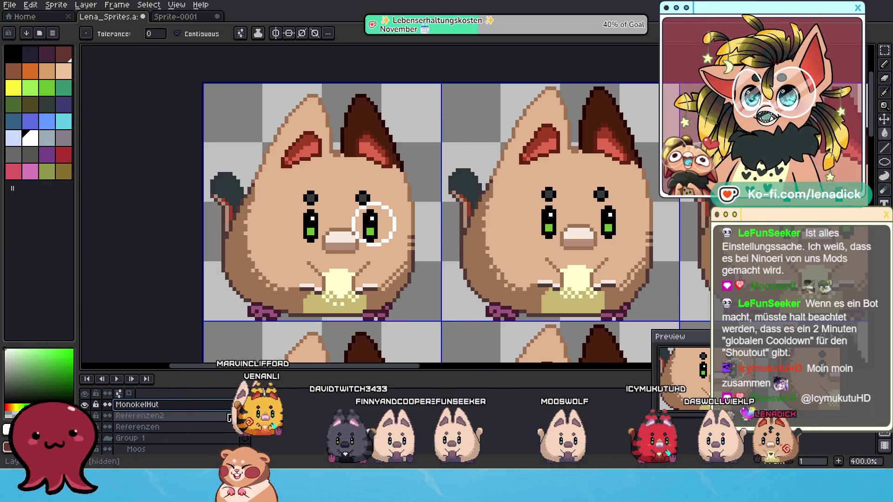
On a new layer, paint the inside of the monocle solid white
{"action": "key", "text": "ctrl+n"}
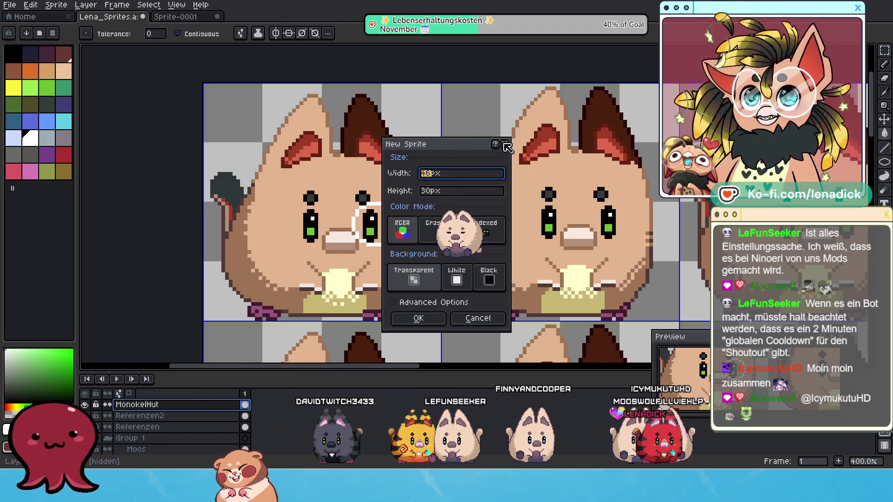
{"action": "key", "text": "Escape"}
{"action": "key", "text": "shift+n"}
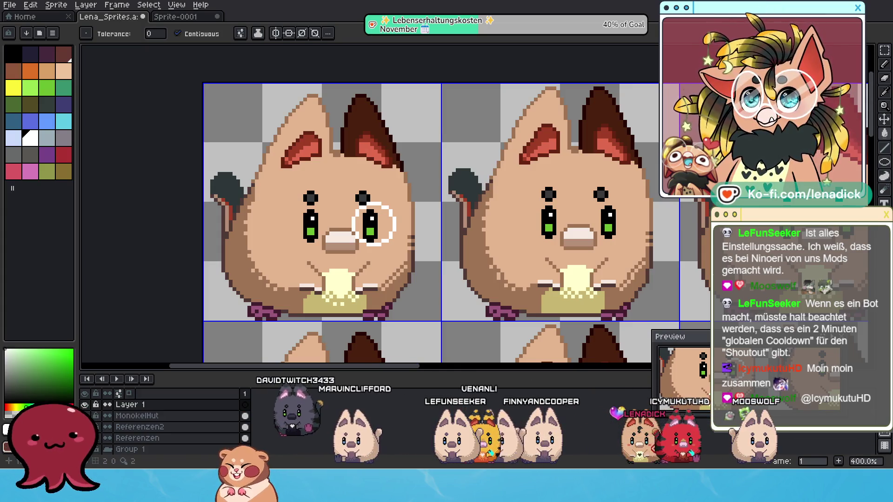
{"action": "left_click", "coordinate": [883, 162]}
{"action": "scroll", "coordinate": [417, 200], "scroll_direction": "up", "scroll_amount": 1}
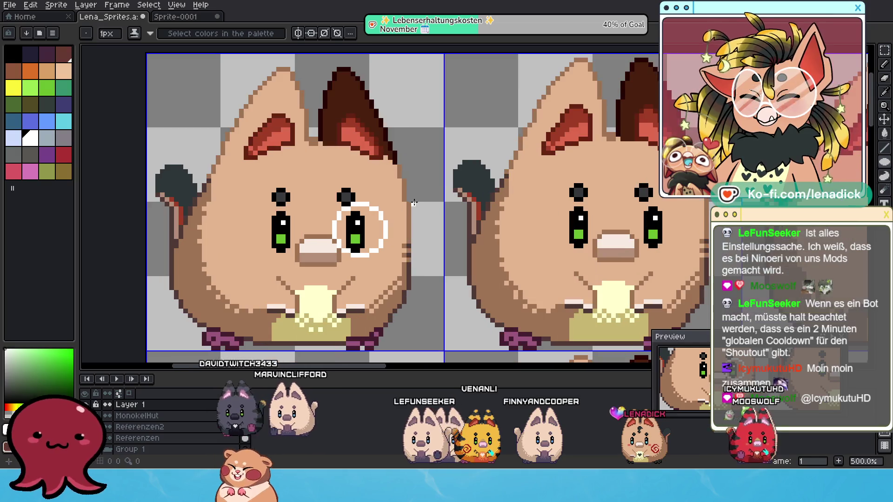
{"action": "mouse_move", "coordinate": [343, 210]}
{"action": "left_mouse_down"}
{"action": "mouse_move", "coordinate": [372, 239]}
{"action": "mouse_move", "coordinate": [358, 223]}
{"action": "mouse_move", "coordinate": [351, 248]}
{"action": "left_mouse_up"}
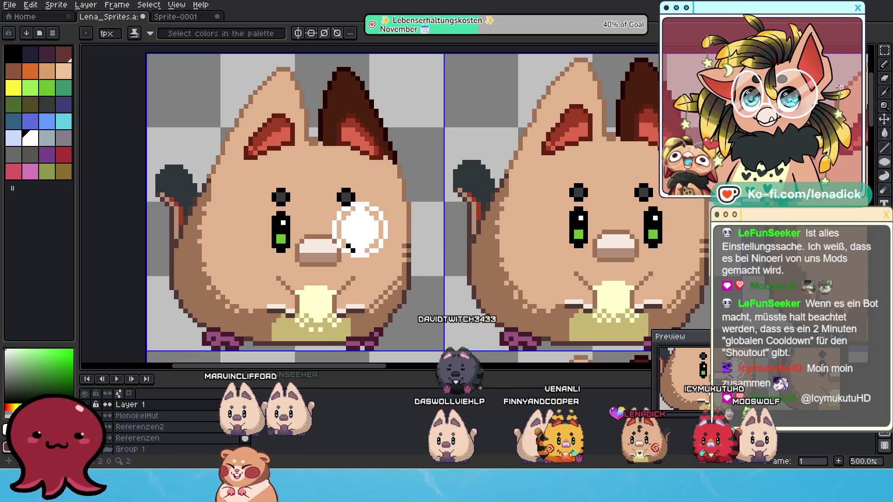
{"action": "key", "text": "b"}
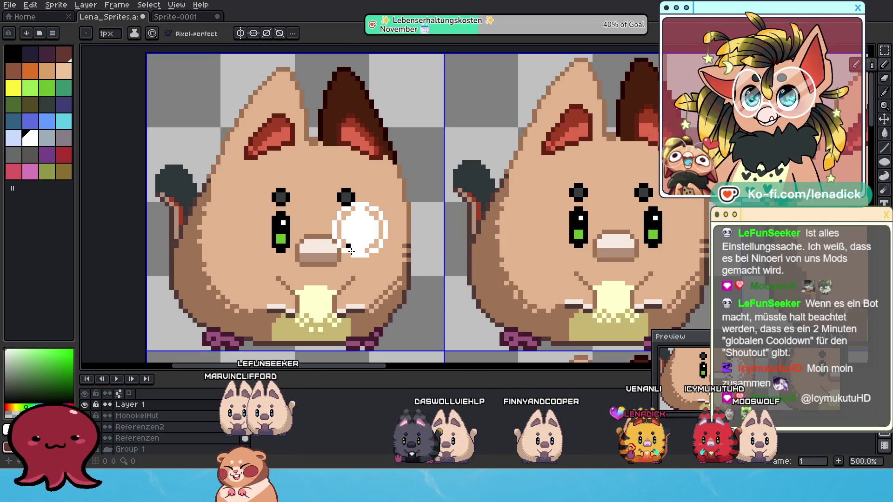
{"action": "left_click_drag", "start_coordinate": [338, 230], "coordinate": [340, 213]}
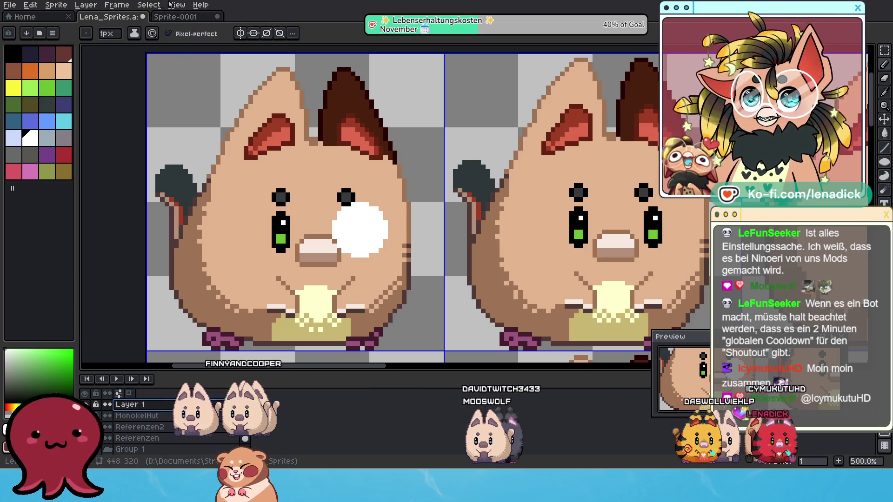
{"action": "left_click", "coordinate": [86, 5]}
Create a layer group named Monokel and put Layer 1 and MonokelHut in it
{"action": "mouse_move", "coordinate": [93, 62]}
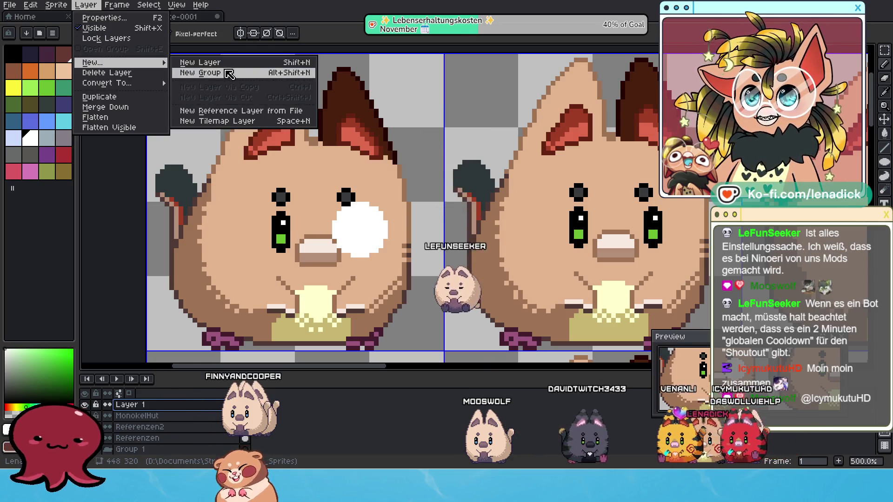
{"action": "left_click", "coordinate": [196, 71]}
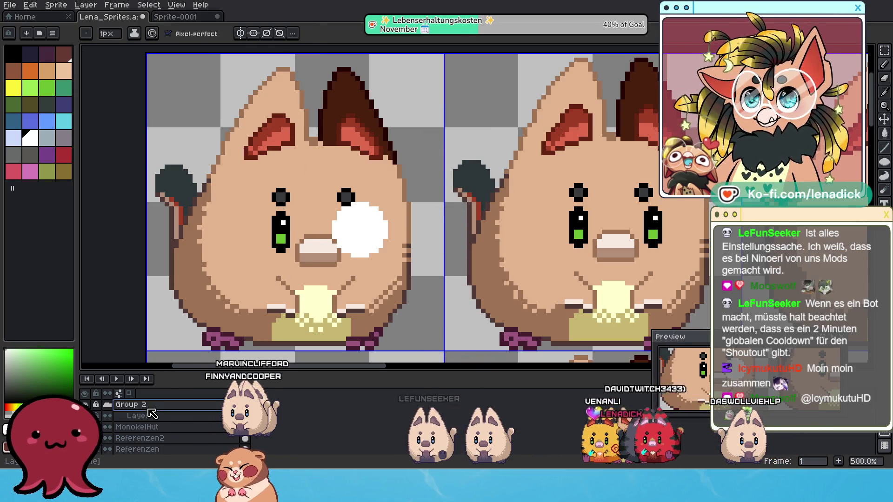
{"action": "double_click", "coordinate": [149, 410]}
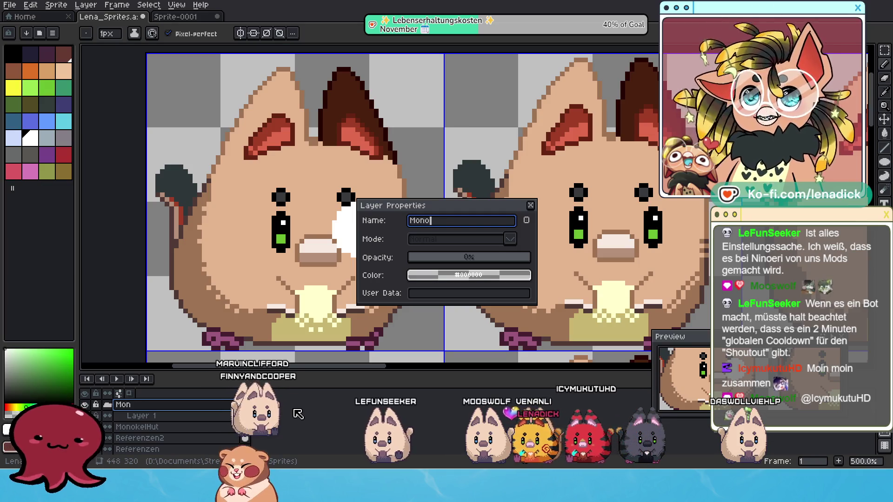
{"action": "type", "text": "Monokel"}
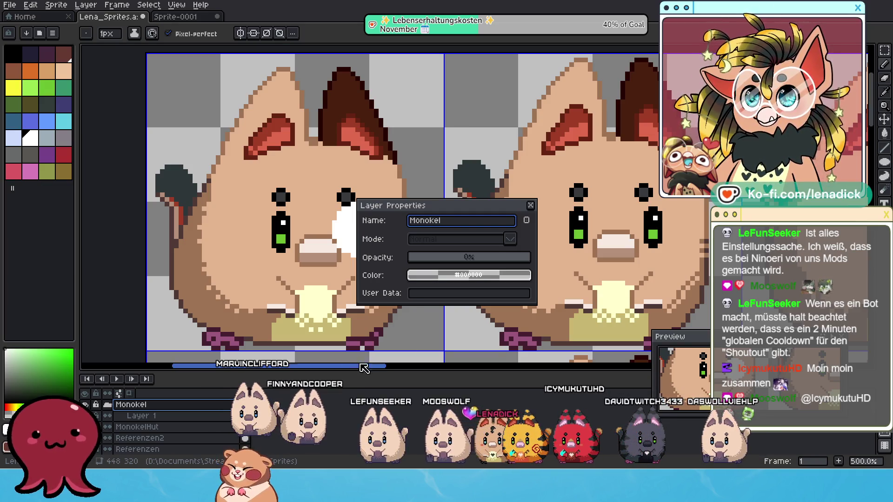
{"action": "left_click", "coordinate": [530, 205]}
{"action": "left_click", "coordinate": [163, 420]}
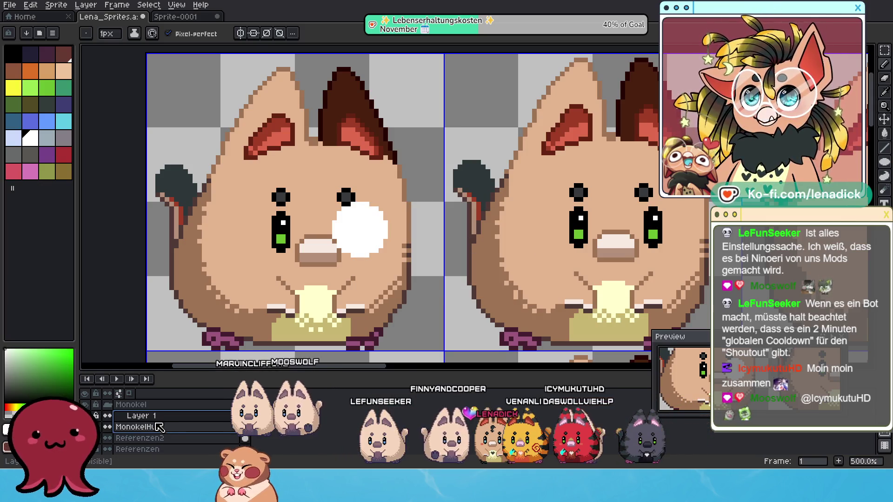
{"action": "left_click", "coordinate": [158, 426]}
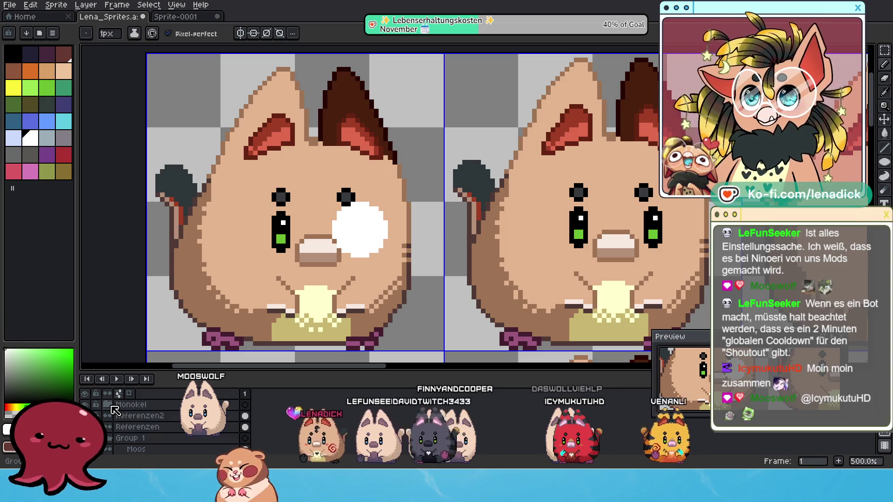
Set Layer 1's cel opacity to 37% so the monocle glass turns semi-transparent
{"action": "double_click", "coordinate": [245, 420]}
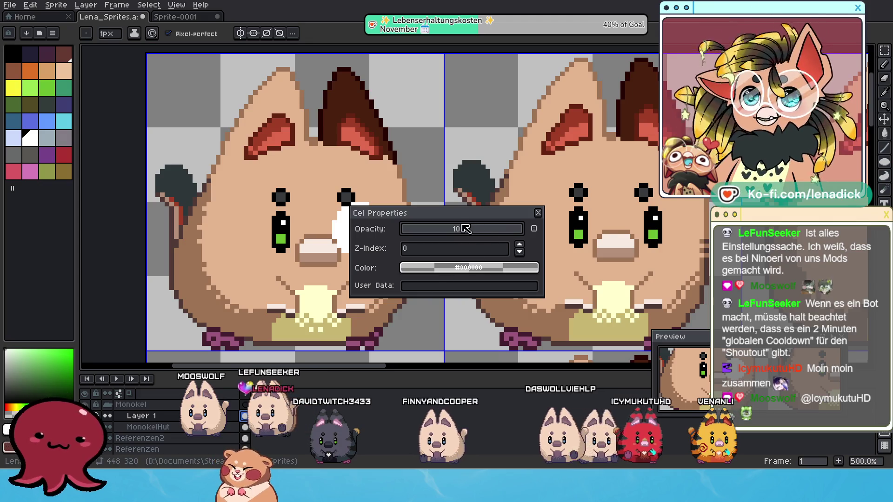
{"action": "scroll", "coordinate": [465, 229], "scroll_direction": "down", "scroll_amount": 6}
{"action": "left_click_drag", "start_coordinate": [451, 220], "coordinate": [559, 159]}
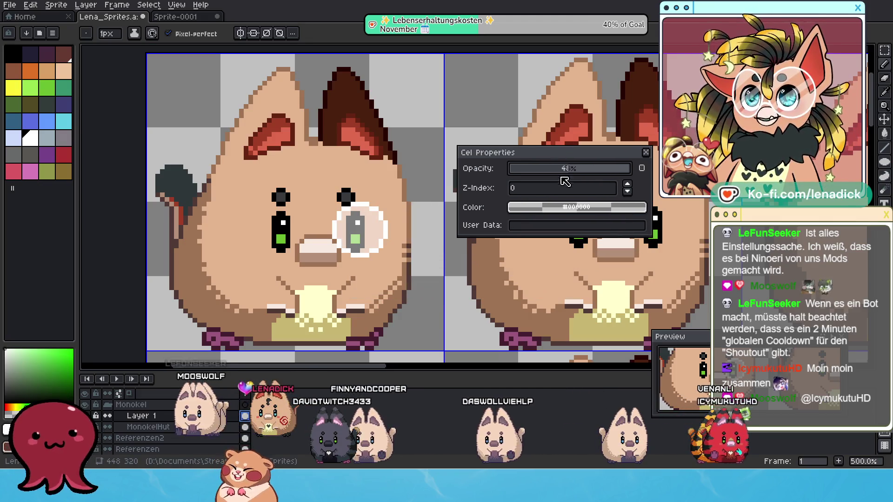
{"action": "scroll", "coordinate": [325, 237], "scroll_direction": "down", "scroll_amount": 3}
{"action": "scroll", "coordinate": [326, 237], "scroll_direction": "up", "scroll_amount": 2}
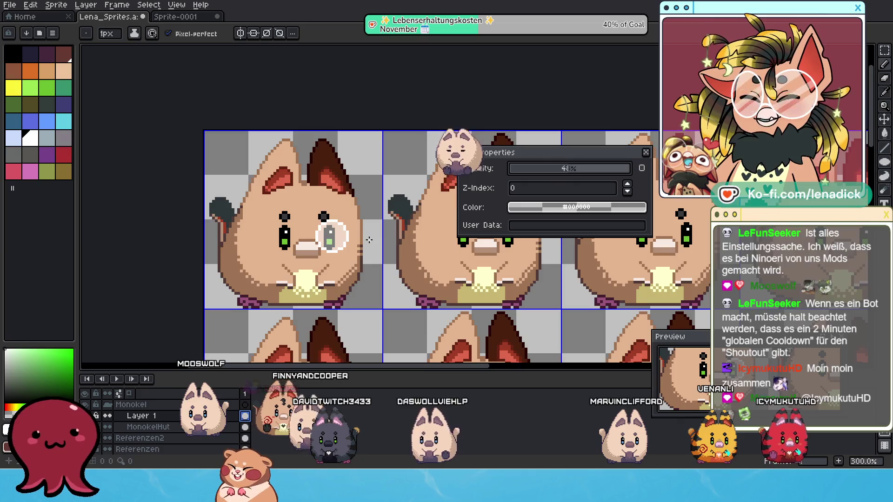
{"action": "left_click", "coordinate": [554, 173]}
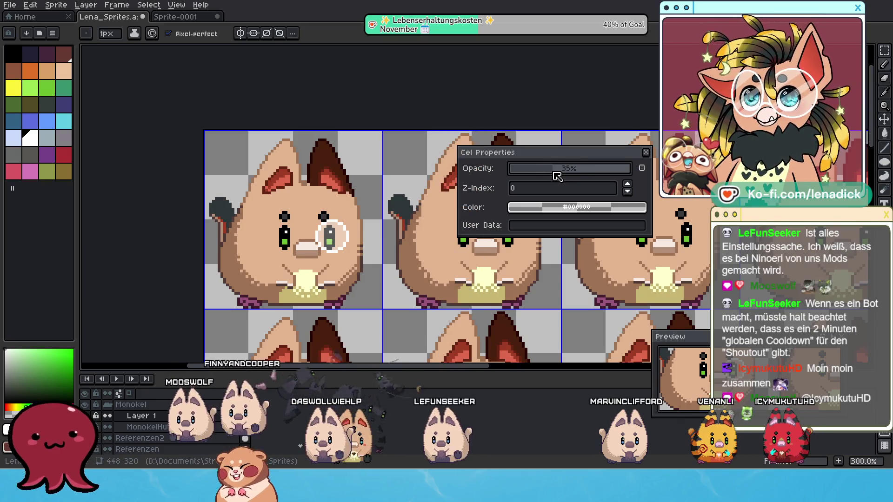
{"action": "scroll", "coordinate": [560, 176], "scroll_direction": "up", "scroll_amount": 2}
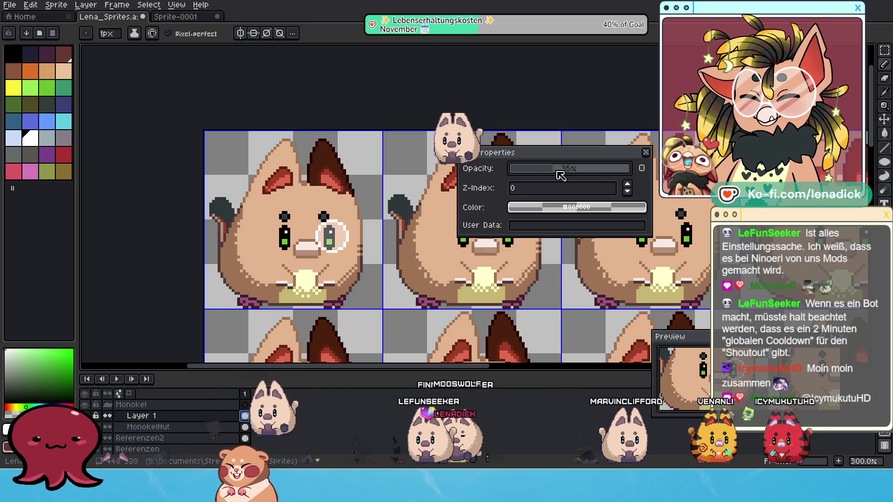
{"action": "left_click", "coordinate": [646, 154]}
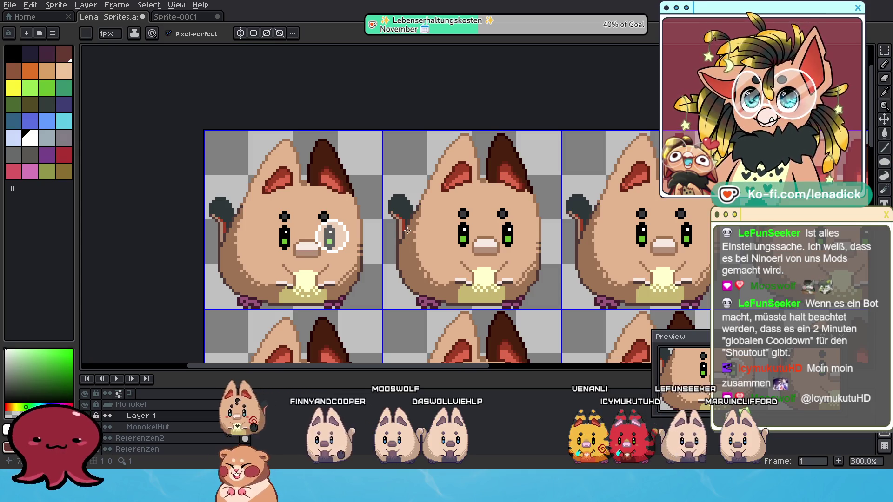
{"action": "scroll", "coordinate": [492, 224], "scroll_direction": "up", "scroll_amount": 2}
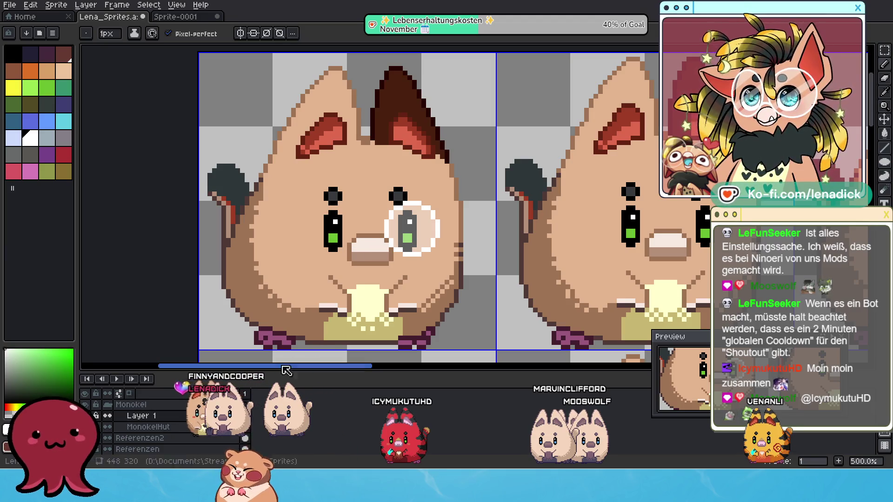
Rename the MonokelHut layer to Monokel and save the sprite sheet
{"action": "left_click", "coordinate": [166, 428]}
{"action": "double_click", "coordinate": [168, 428]}
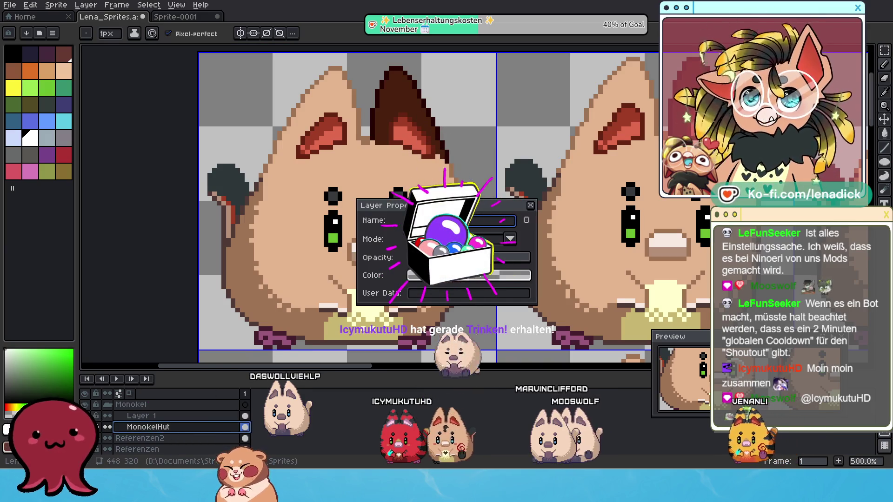
{"action": "type", "text": "Monoke"}
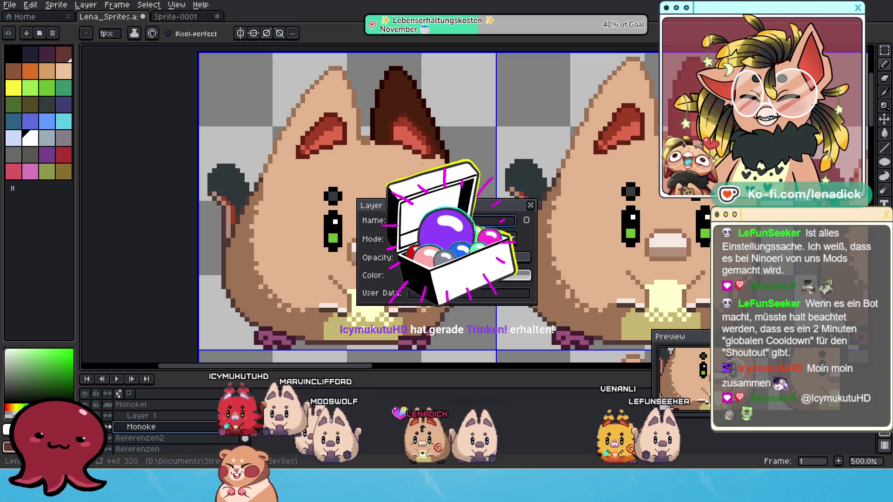
{"action": "type", "text": "l"}
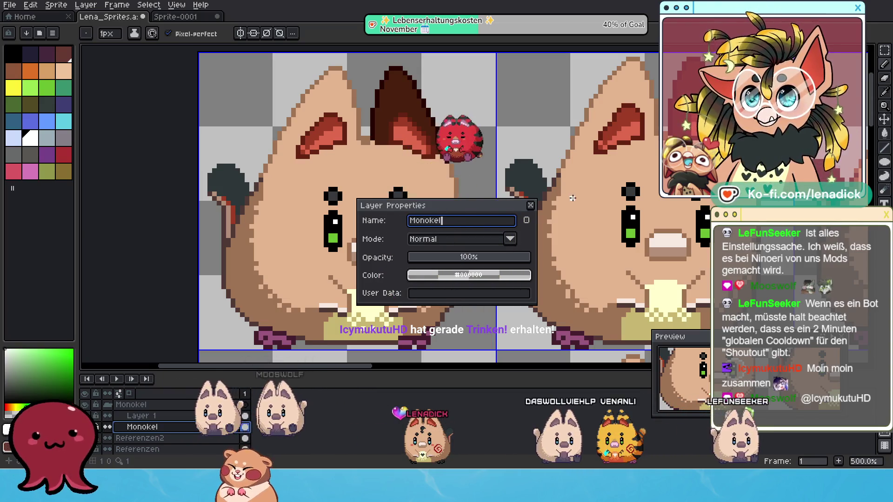
{"action": "left_click", "coordinate": [530, 205]}
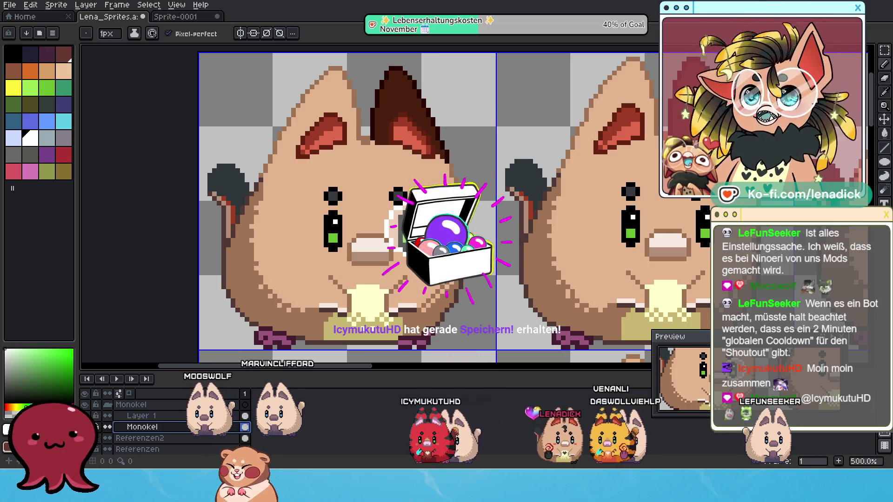
{"action": "left_click", "coordinate": [9, 5]}
{"action": "left_click", "coordinate": [35, 55]}
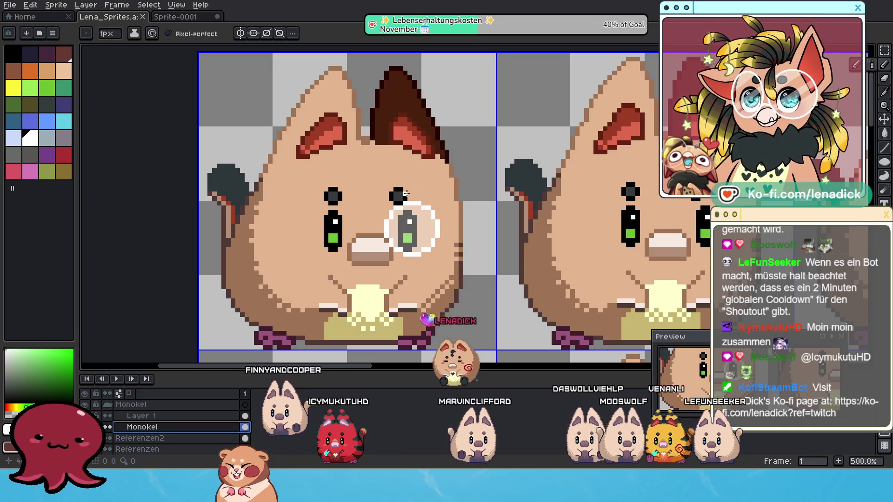
Sample the dark monocle colour and draw chain pixels trailing down-right from the lens
{"action": "key", "text": "i"}
{"action": "left_click", "coordinate": [406, 191], "text": "alt"}
{"action": "left_click", "coordinate": [425, 255]}
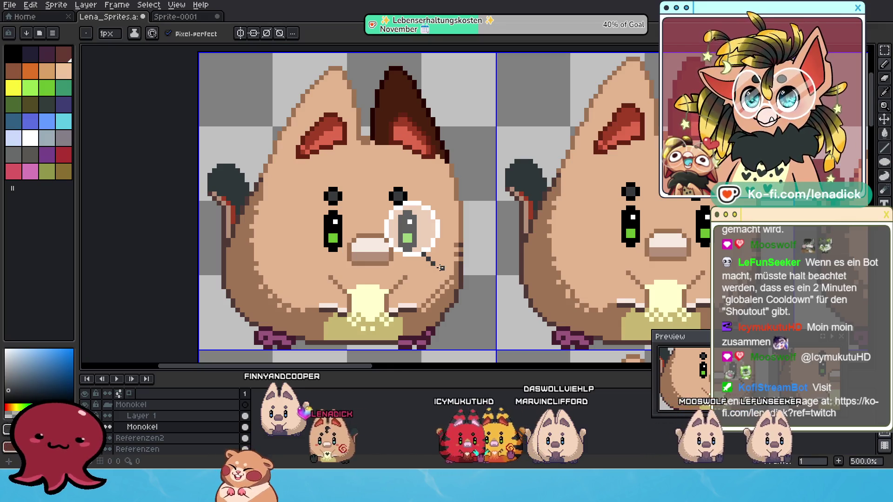
{"action": "left_click", "coordinate": [437, 267]}
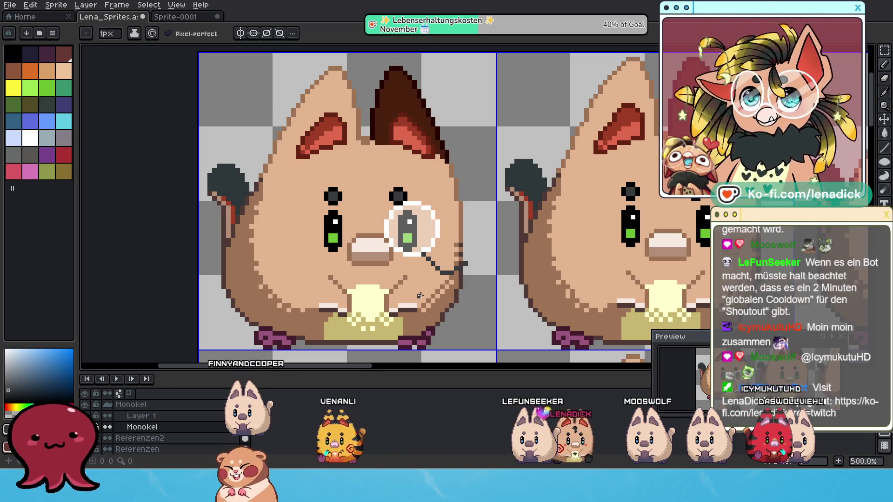
Undo the stray stroke near the monocle and return to the 1px Pencil
{"action": "scroll", "coordinate": [417, 251], "scroll_direction": "up", "scroll_amount": 3}
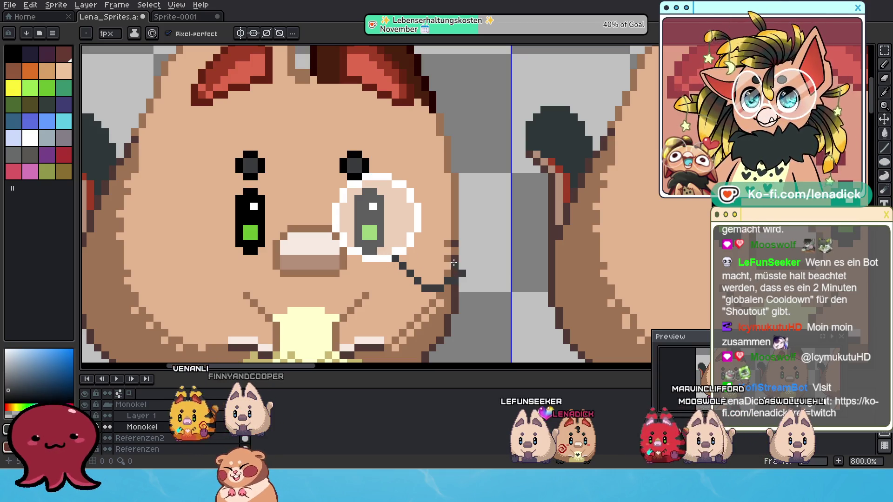
{"action": "scroll", "coordinate": [405, 237], "scroll_direction": "down", "scroll_amount": 2}
{"action": "scroll", "coordinate": [415, 230], "scroll_direction": "down", "scroll_amount": 4}
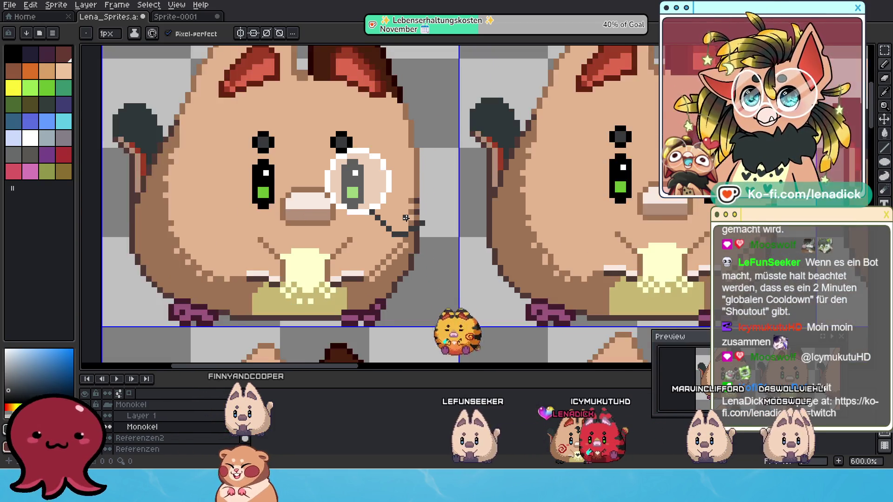
{"action": "scroll", "coordinate": [422, 253], "scroll_direction": "down", "scroll_amount": 2}
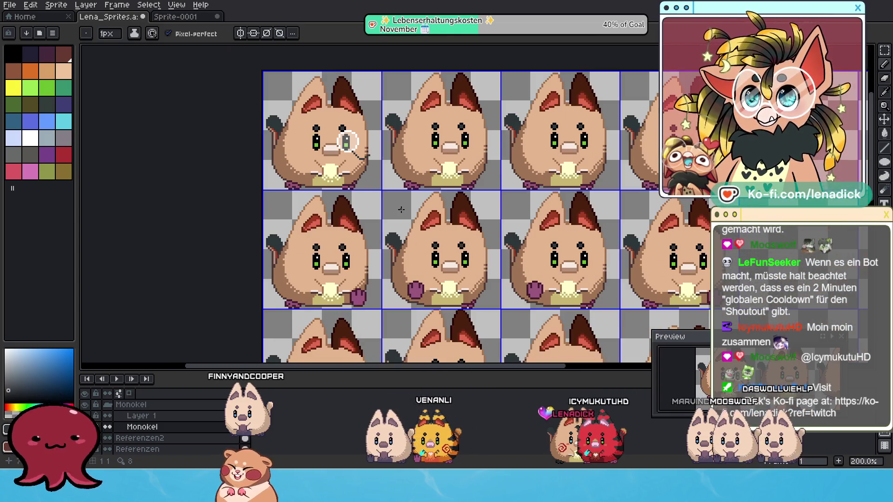
{"action": "scroll", "coordinate": [375, 186], "scroll_direction": "up", "scroll_amount": 1}
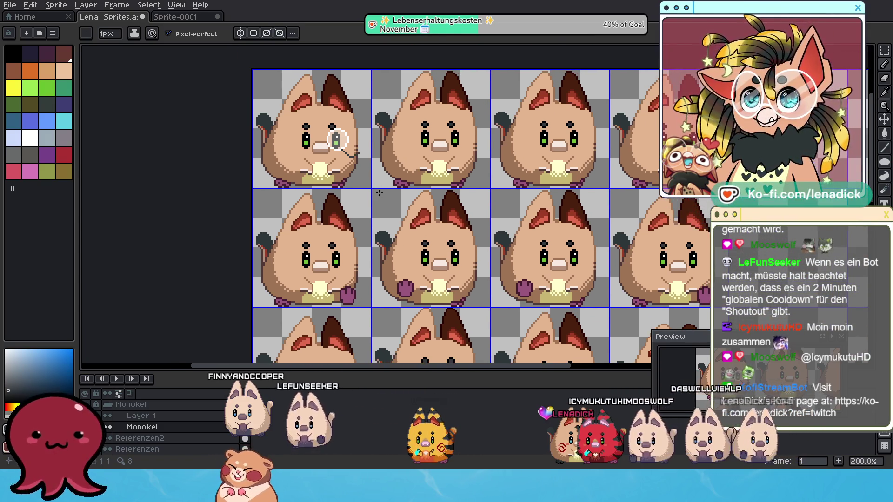
{"action": "key", "text": "v"}
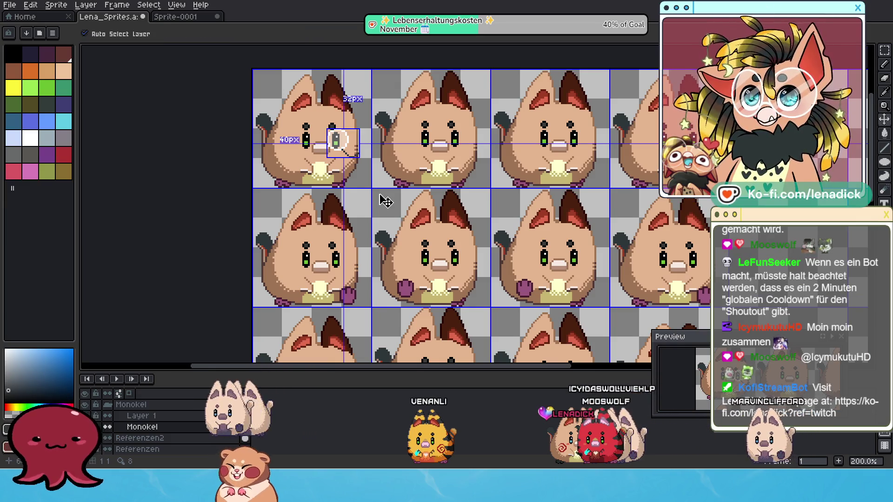
{"action": "key", "text": "ctrl+z"}
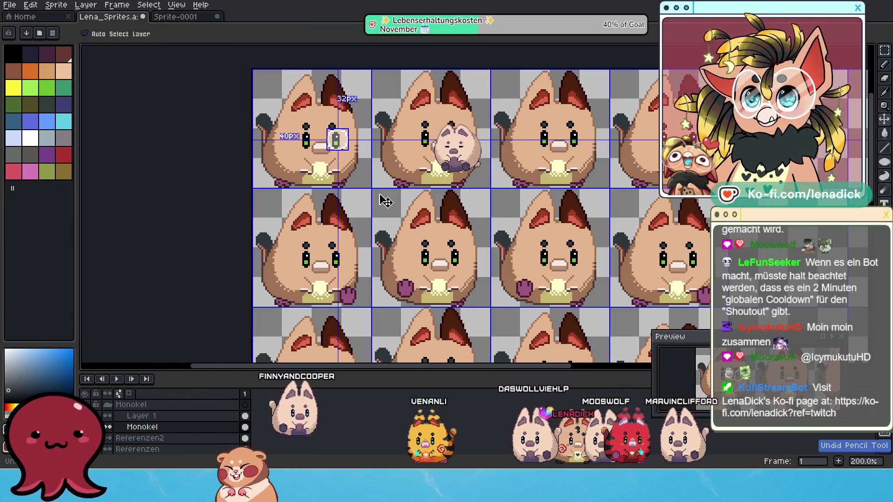
{"action": "key", "text": "b"}
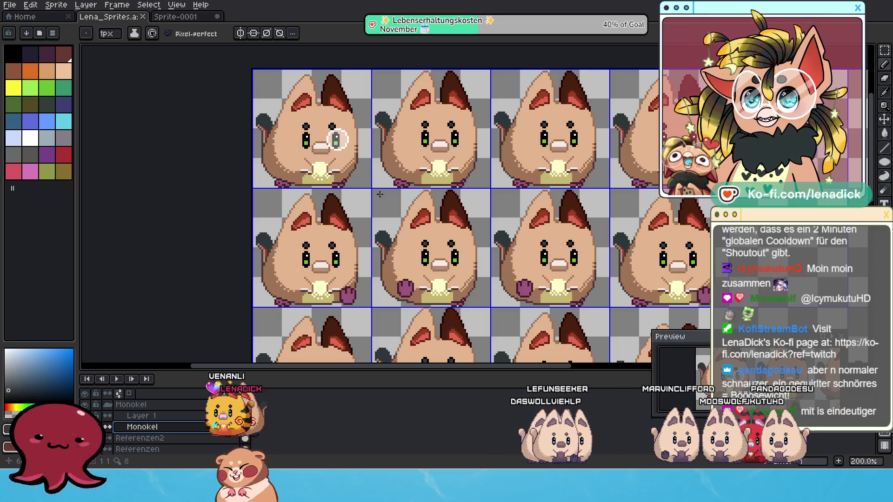
{"action": "scroll", "coordinate": [303, 105], "scroll_direction": "up", "scroll_amount": 2}
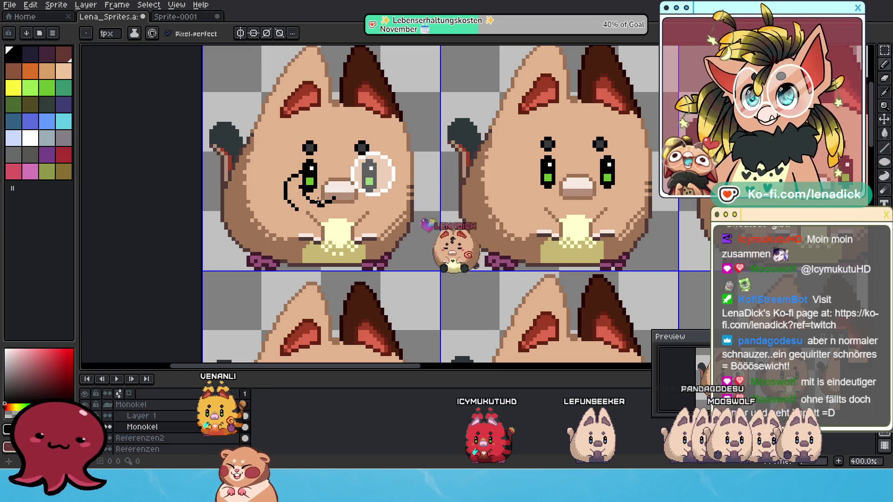
Undo the eye and mouth strokes and draw a curled mustache line under the nose
{"action": "key", "text": "ctrl+z"}
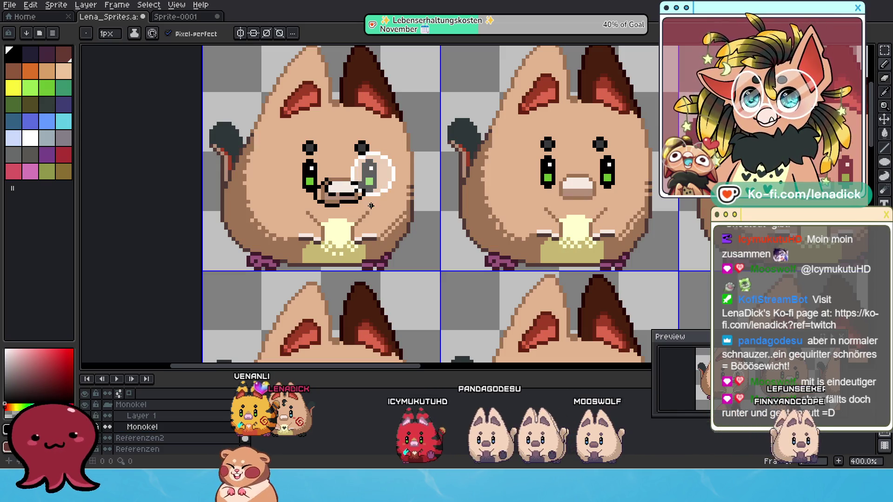
{"action": "key", "text": "ctrl+z"}
{"action": "key", "text": "ctrl+z"}
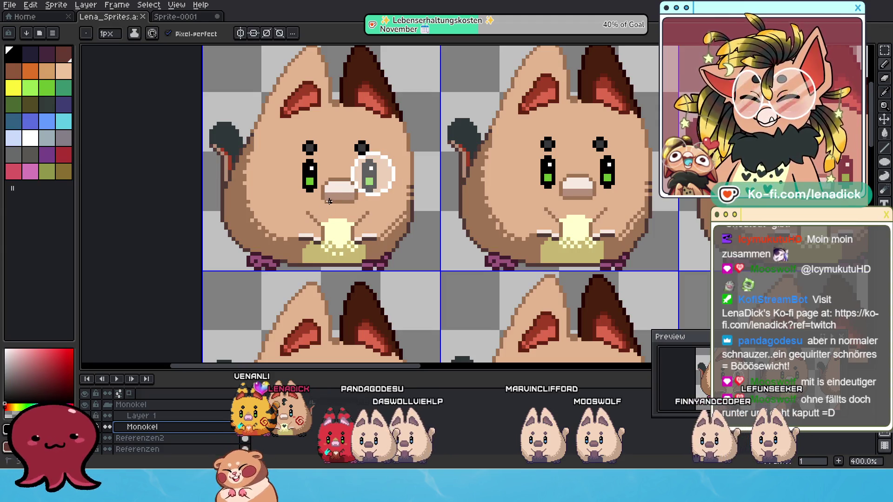
{"action": "mouse_move", "coordinate": [330, 204]}
{"action": "left_mouse_down"}
{"action": "mouse_move", "coordinate": [286, 189]}
{"action": "mouse_move", "coordinate": [337, 214]}
{"action": "left_mouse_up"}
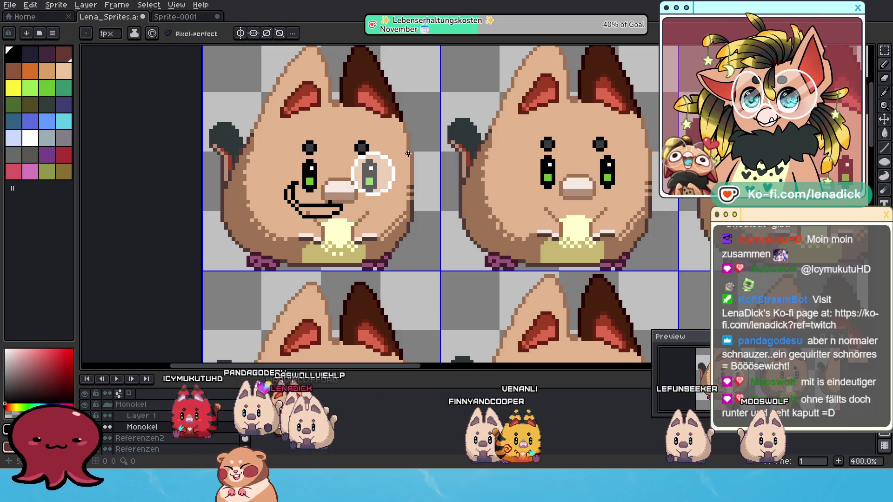
Marquee-select the area around the mustache and cut it from the layer
{"action": "key", "text": "m"}
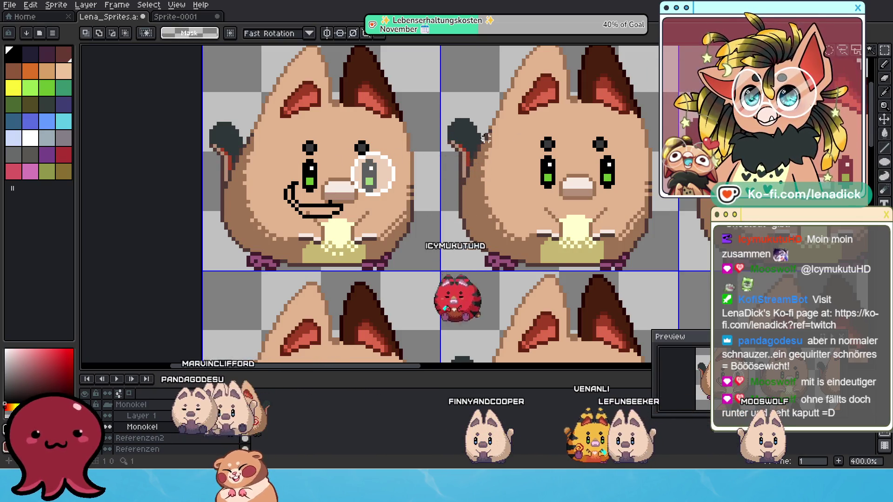
{"action": "left_click_drag", "start_coordinate": [265, 171], "coordinate": [353, 239]}
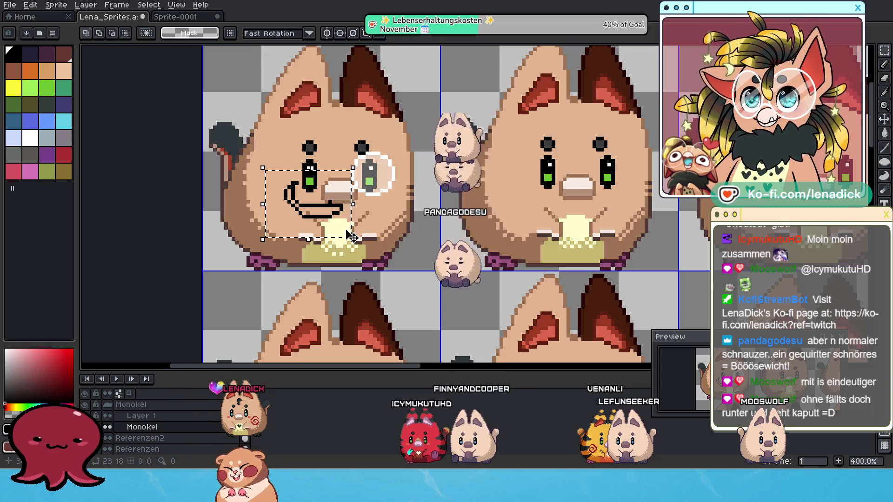
{"action": "key", "text": "ctrl+x"}
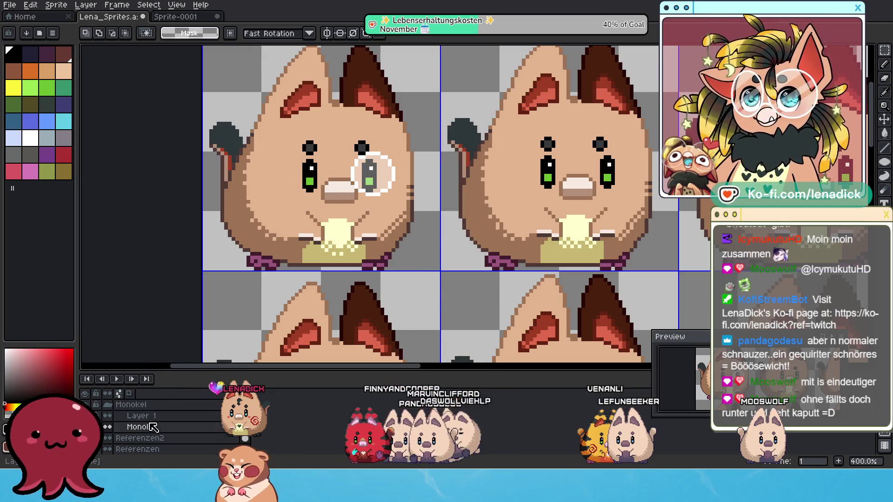
Add a new empty layer above Monokel, dismissing an accidental New Sprite dialog
{"action": "left_click", "coordinate": [209, 414]}
{"action": "left_click", "coordinate": [183, 405]}
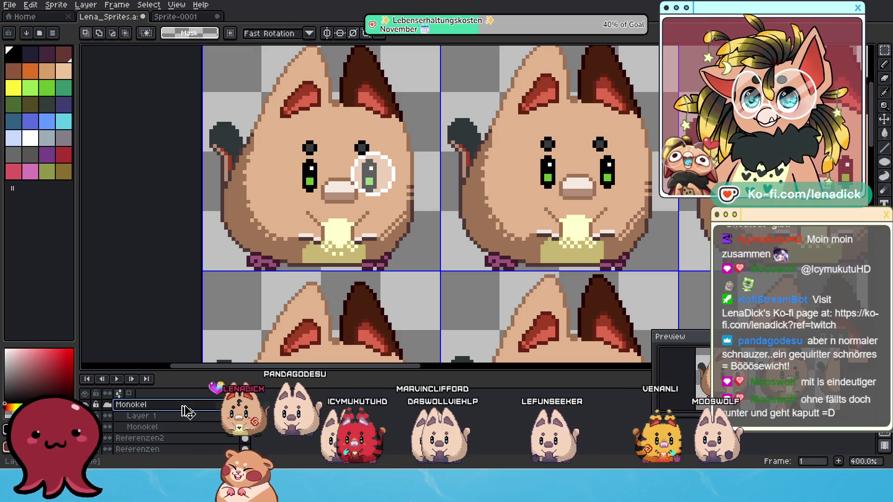
{"action": "key", "text": "ctrl+n"}
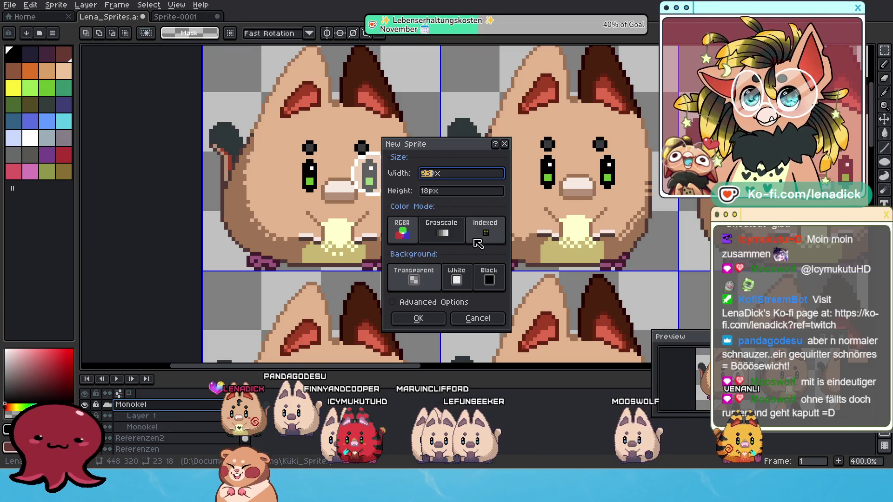
{"action": "left_click", "coordinate": [478, 318]}
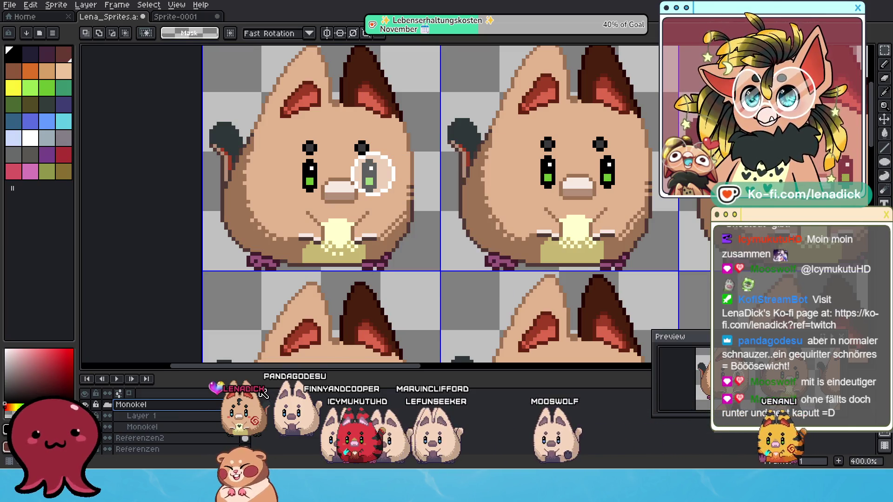
{"action": "key", "text": "shift+n"}
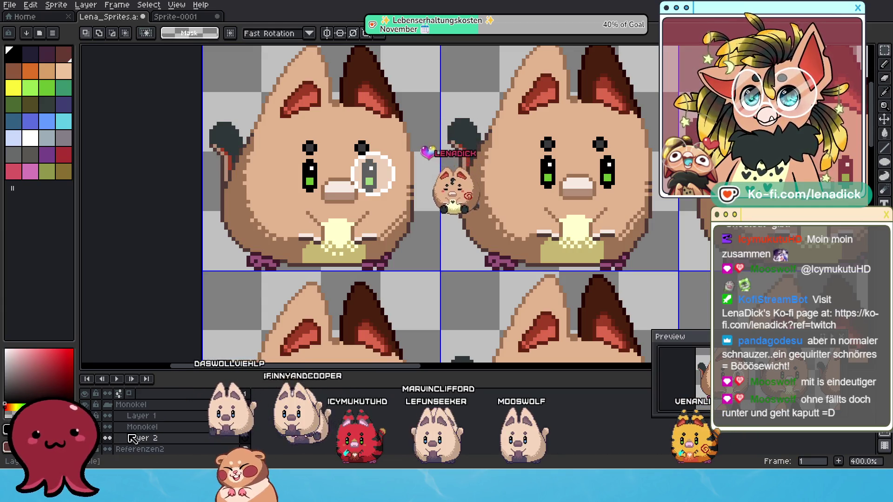
Move Layer 2 to the top of the stack, rename it Schnauzer, and paste the mustache in
{"action": "left_click", "coordinate": [148, 408]}
{"action": "left_click", "coordinate": [155, 438]}
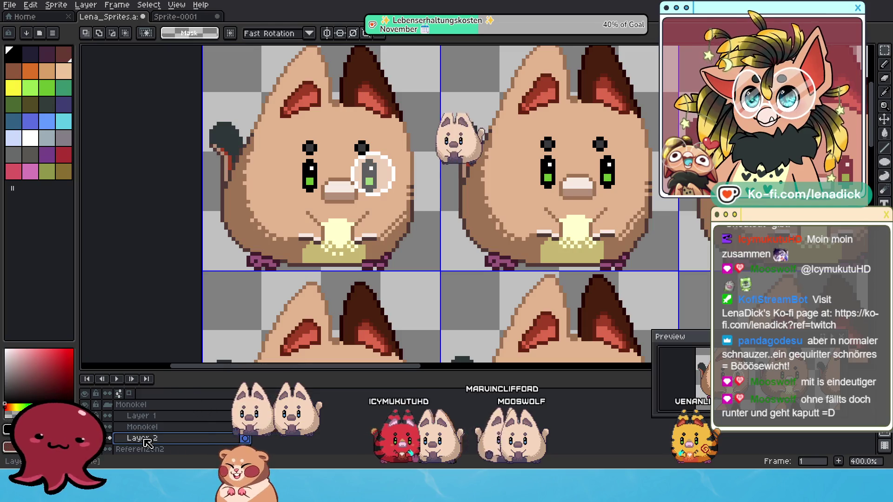
{"action": "left_click_drag", "start_coordinate": [163, 439], "coordinate": [146, 405]}
{"action": "double_click", "coordinate": [146, 411]}
{"action": "type", "text": "Schnau"}
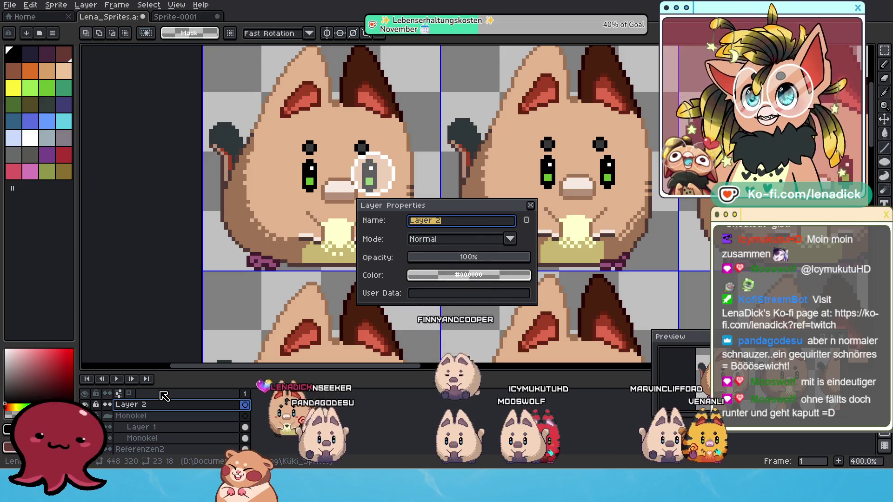
{"action": "type", "text": "z"}
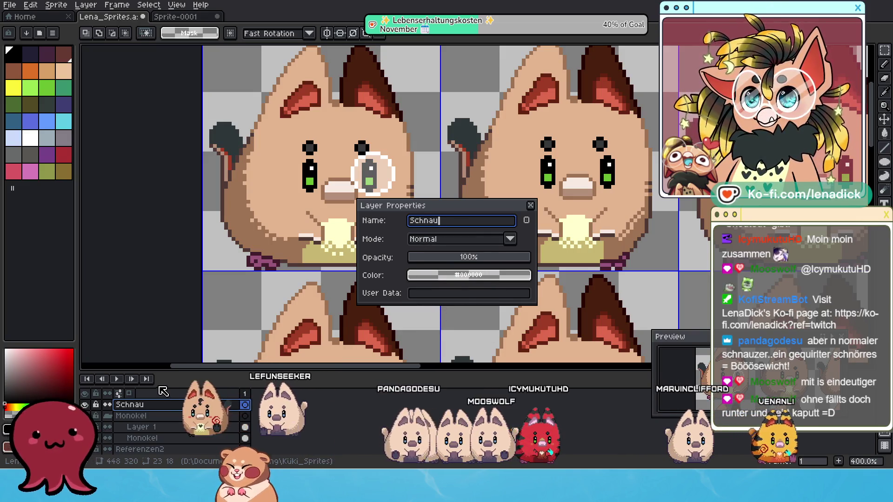
{"action": "type", "text": "er"}
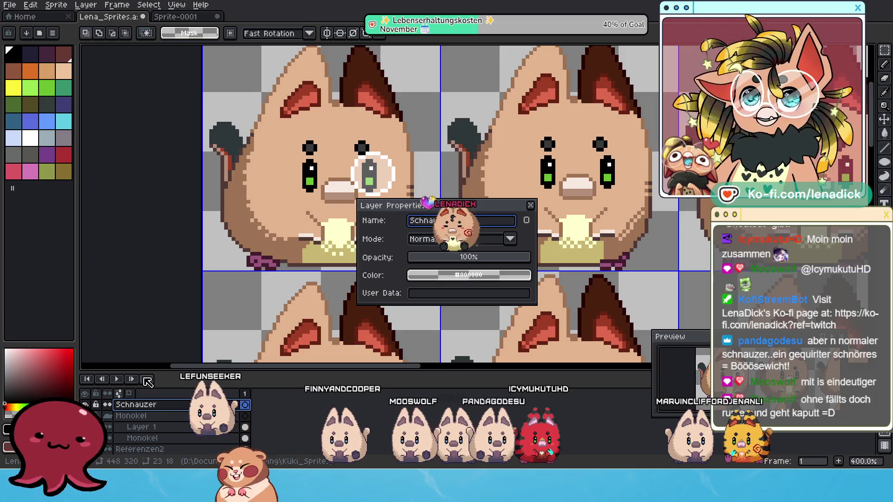
{"action": "left_click", "coordinate": [531, 205]}
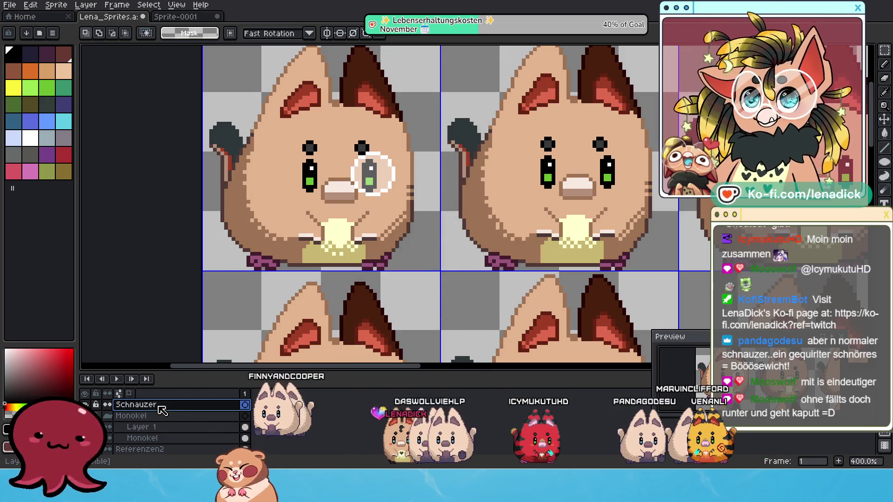
{"action": "key", "text": "ctrl+v"}
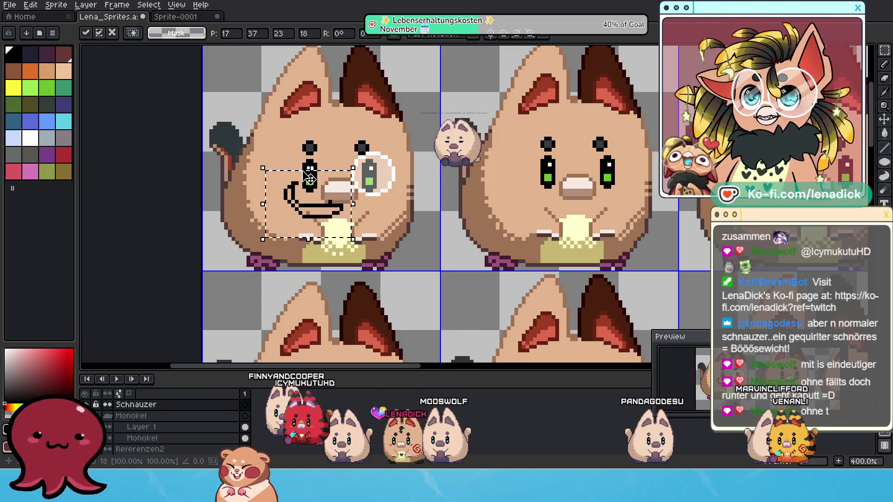
Flip the pasted mustache horizontally and move it down onto the cat's face
{"action": "left_click_drag", "start_coordinate": [307, 167], "coordinate": [308, 112]}
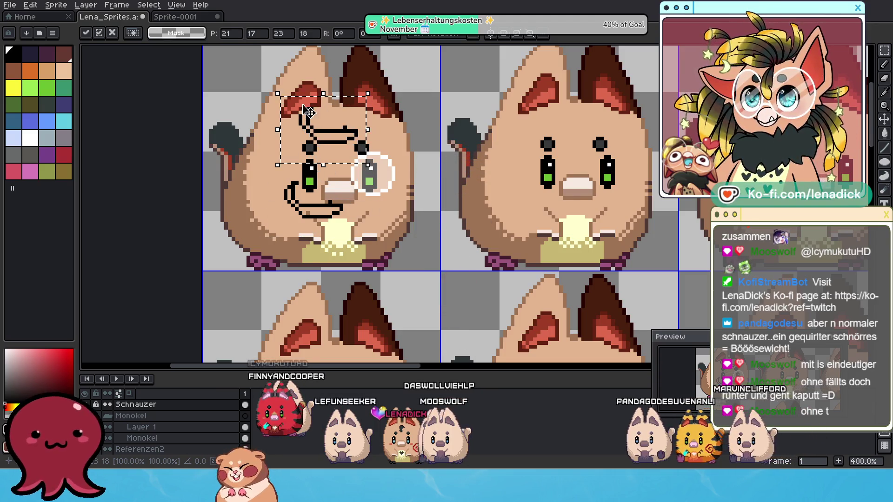
{"action": "left_click", "coordinate": [149, 5]}
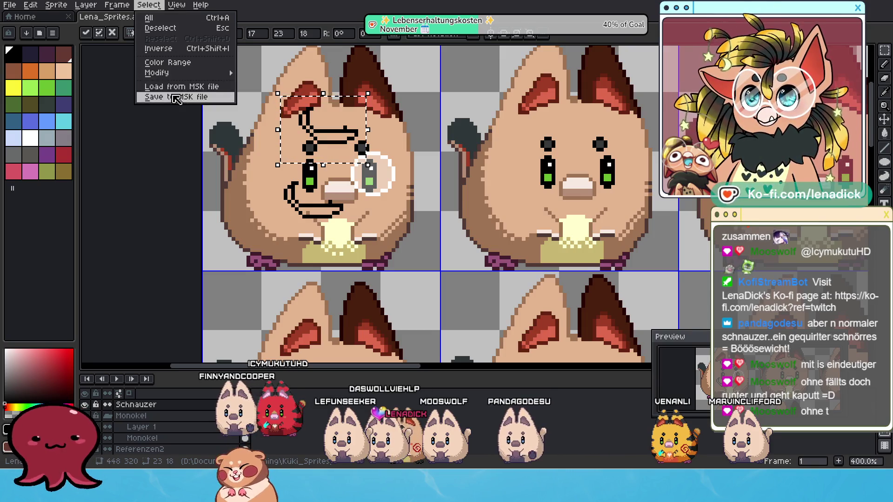
{"action": "left_click", "coordinate": [35, 5]}
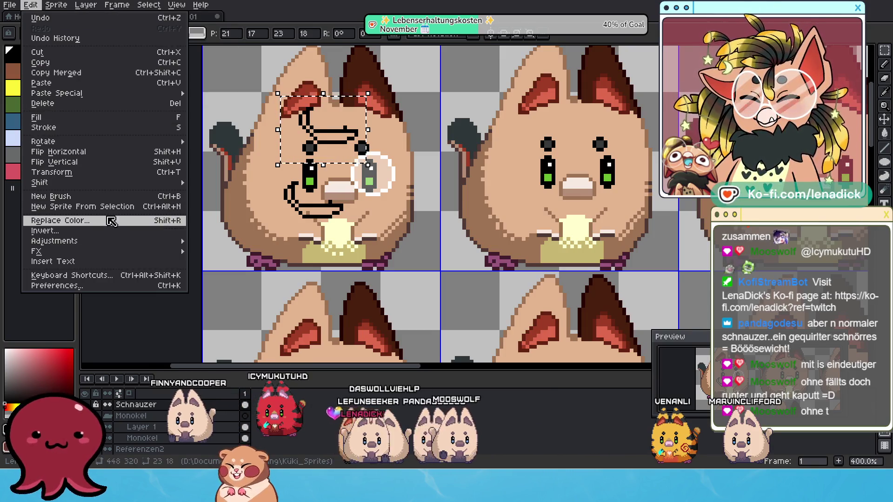
{"action": "mouse_move", "coordinate": [117, 240]}
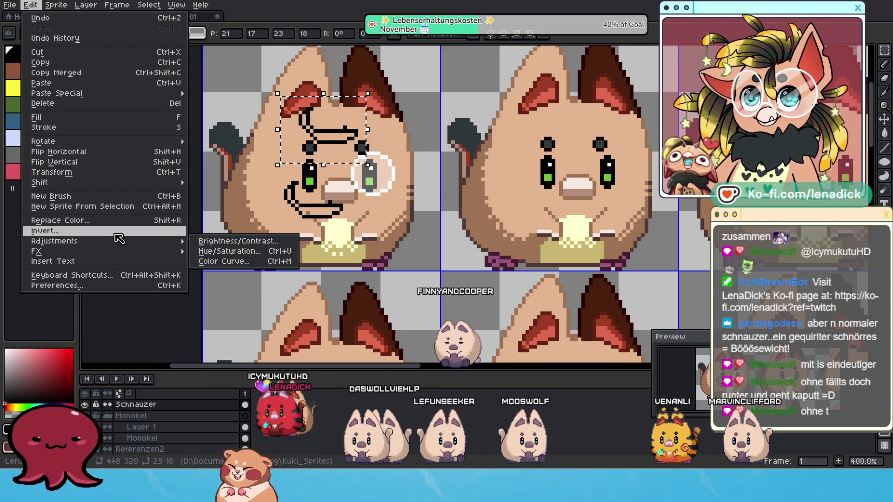
{"action": "left_click", "coordinate": [103, 156]}
{"action": "left_click_drag", "start_coordinate": [348, 104], "coordinate": [398, 180]}
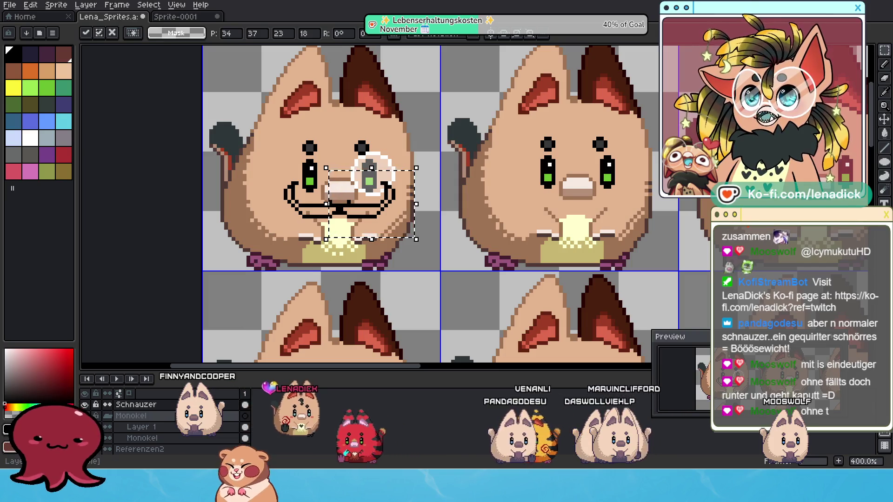
Commit the placement and raise the mustache and monocle a few pixels
{"action": "left_click", "coordinate": [285, 239]}
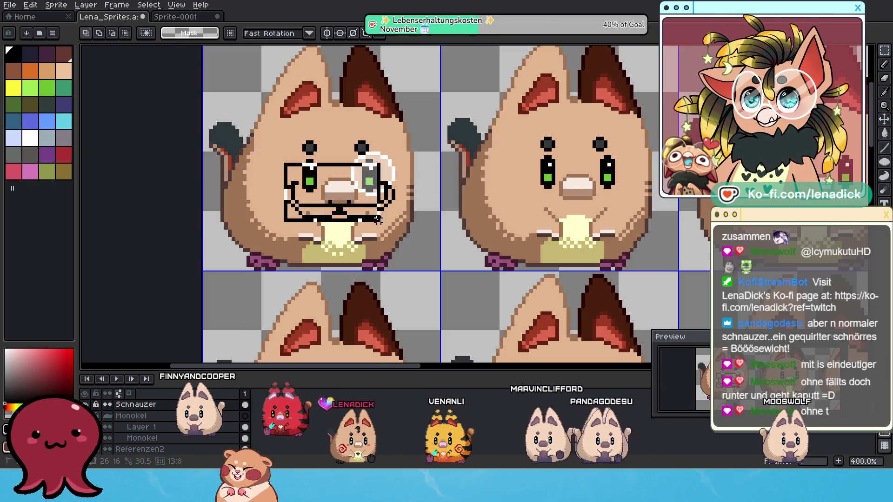
{"action": "left_click_drag", "start_coordinate": [422, 218], "coordinate": [421, 202]}
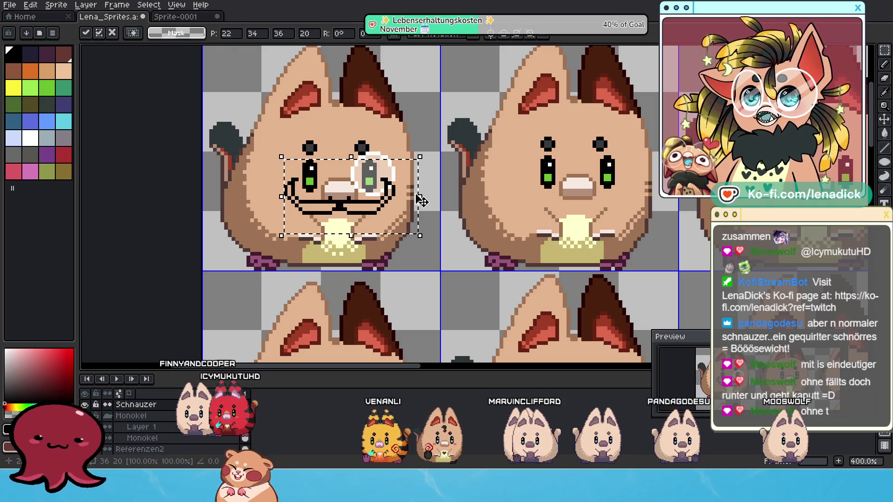
{"action": "scroll", "coordinate": [341, 198], "scroll_direction": "up", "scroll_amount": 1}
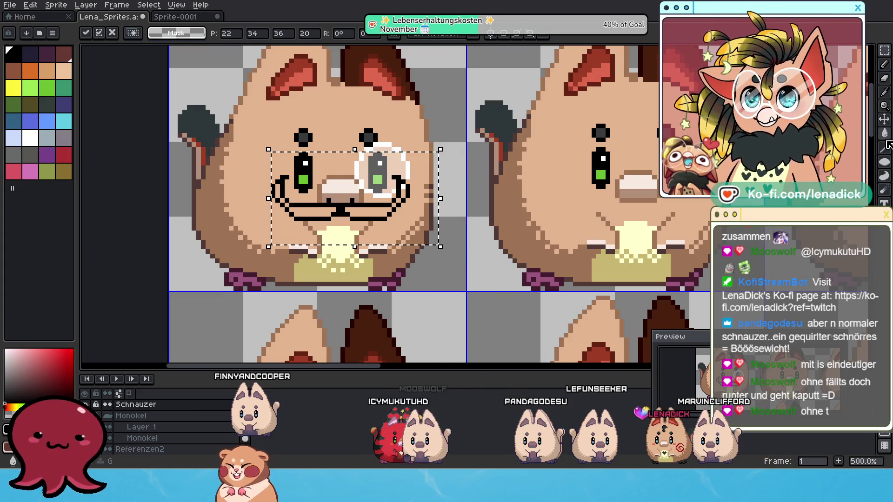
Pick the ear's dark grey and fill the mustache with the Paint Bucket, undoing a stray fill
{"action": "left_click", "coordinate": [885, 65]}
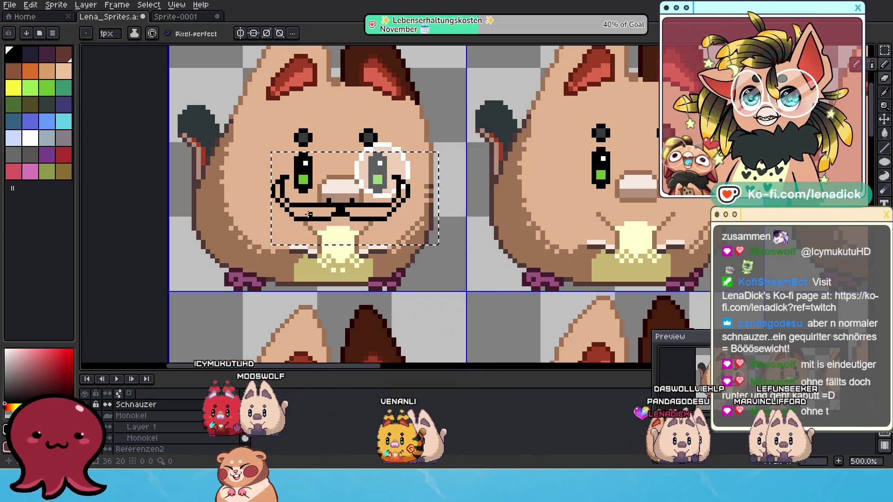
{"action": "left_click", "coordinate": [202, 124], "text": "alt"}
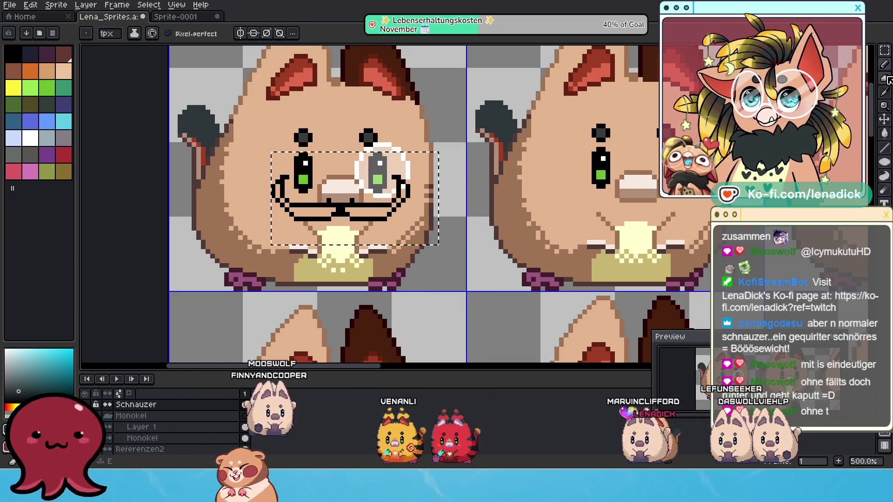
{"action": "left_click", "coordinate": [886, 135]}
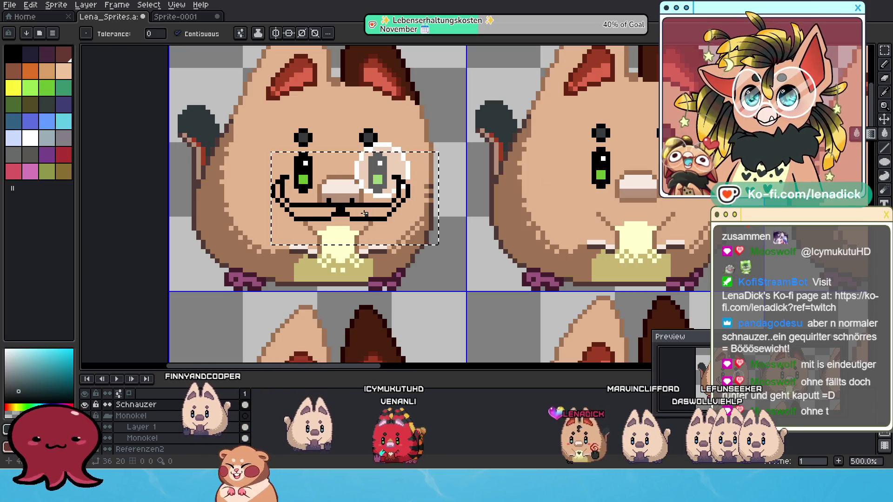
{"action": "scroll", "coordinate": [388, 201], "scroll_direction": "up", "scroll_amount": 1}
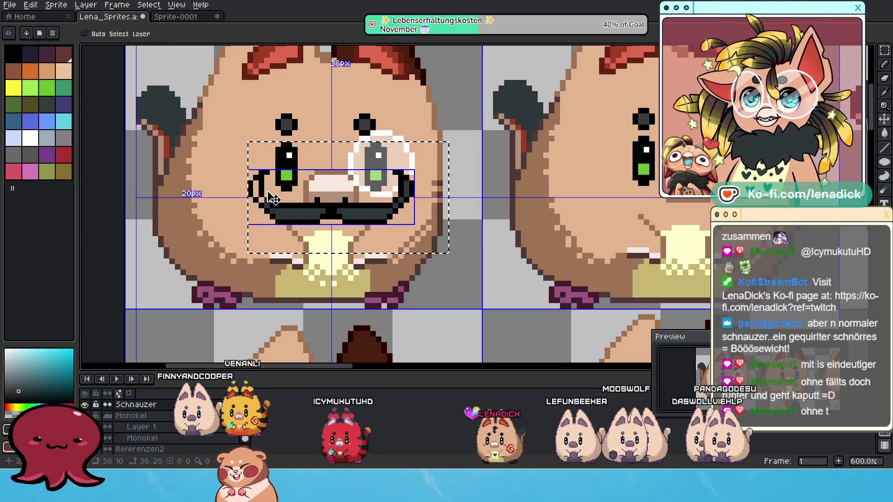
{"action": "key", "text": "ctrl+z"}
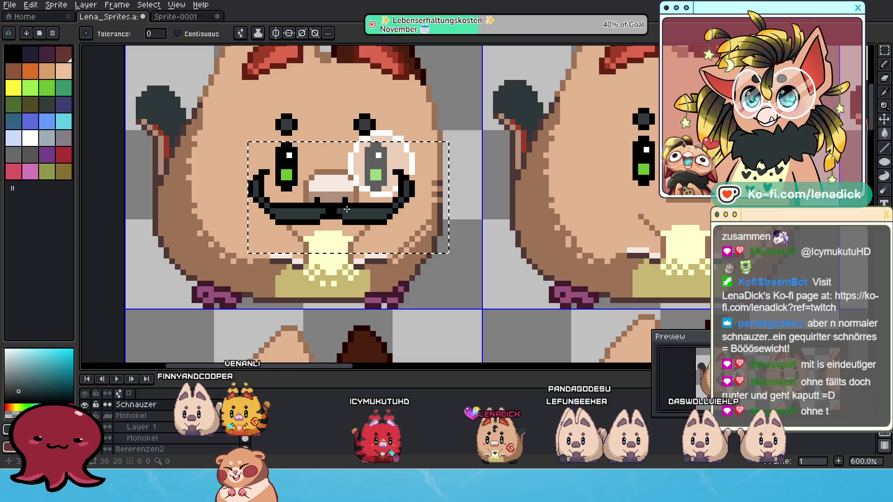
{"action": "scroll", "coordinate": [347, 209], "scroll_direction": "down", "scroll_amount": 4}
{"action": "scroll", "coordinate": [340, 208], "scroll_direction": "up", "scroll_amount": 4}
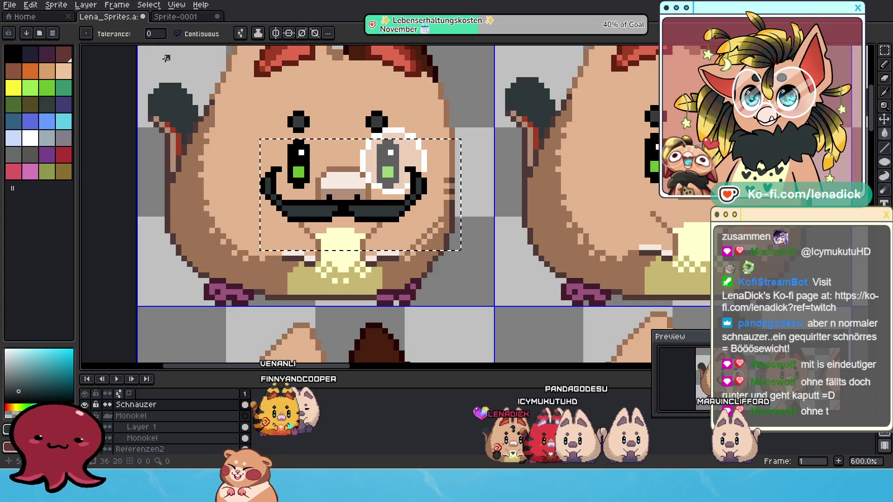
Deselect everything with Select > Deselect and return to the Pencil
{"action": "left_click", "coordinate": [148, 4]}
{"action": "left_click", "coordinate": [156, 28]}
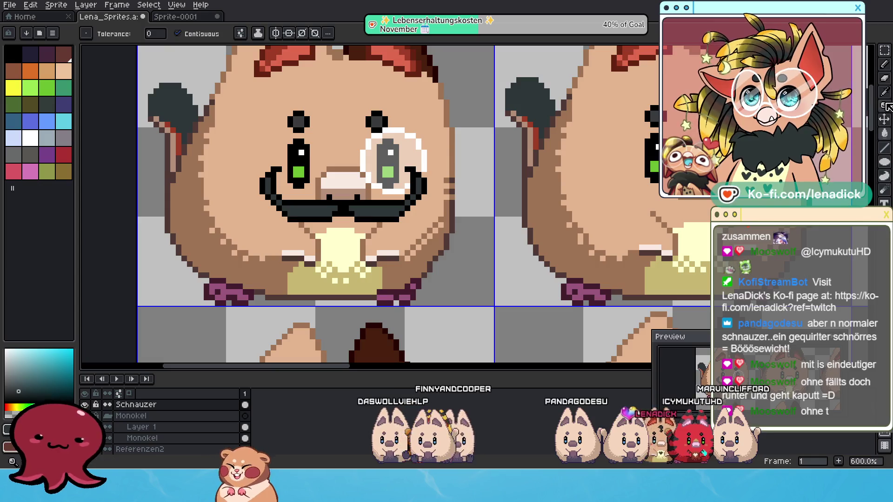
{"action": "left_click", "coordinate": [886, 65]}
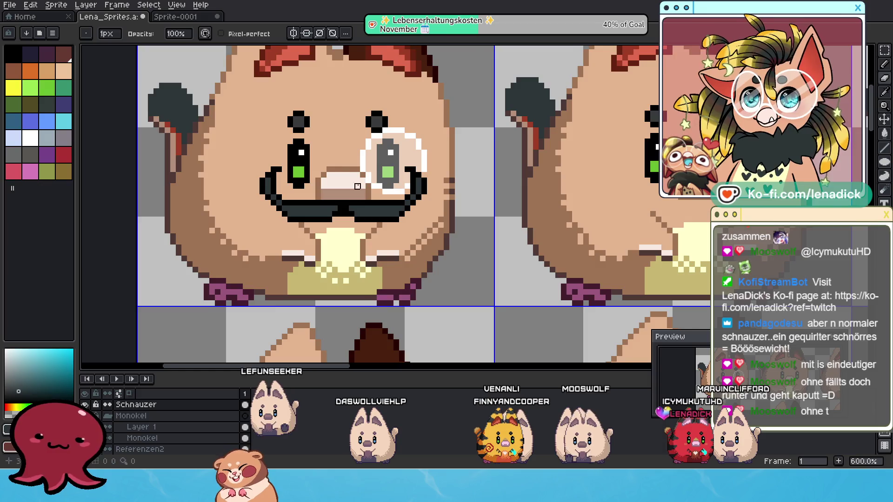
{"action": "scroll", "coordinate": [357, 186], "scroll_direction": "down", "scroll_amount": 4}
{"action": "scroll", "coordinate": [425, 240], "scroll_direction": "down", "scroll_amount": 1}
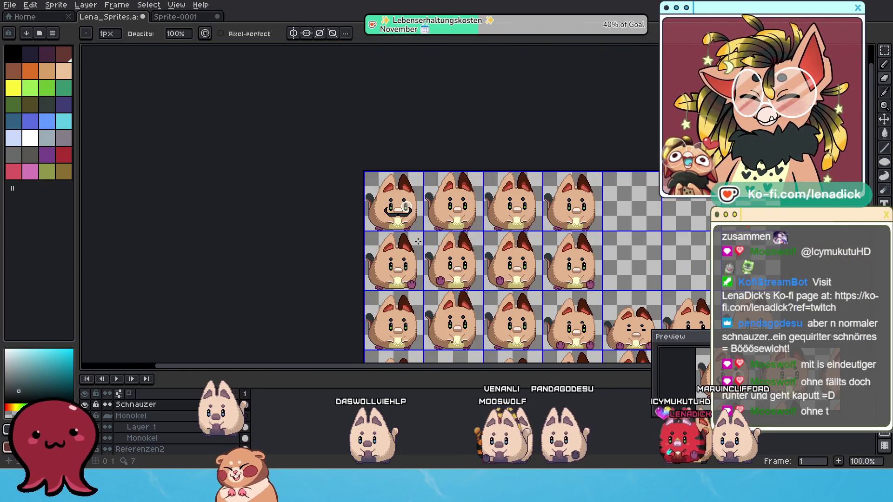
Hide the Monokel layer and choose black from the palette to touch up the mustache
{"action": "scroll", "coordinate": [419, 241], "scroll_direction": "up", "scroll_amount": 3}
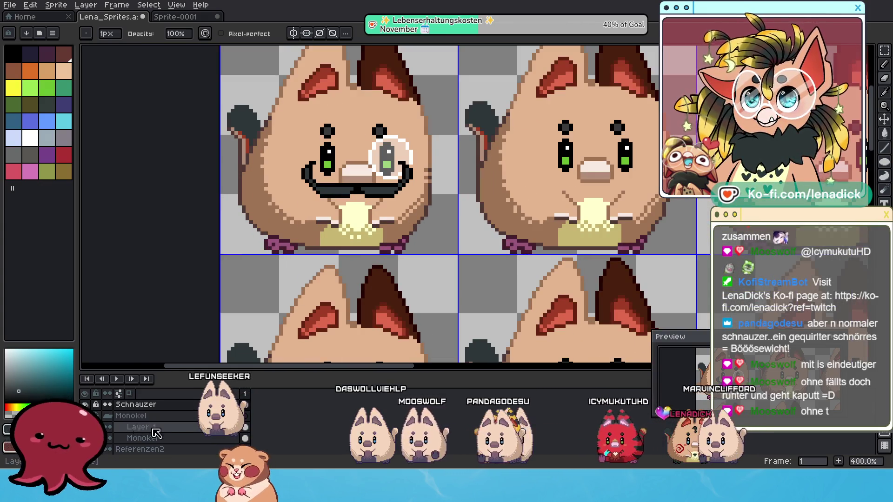
{"action": "left_click", "coordinate": [85, 416]}
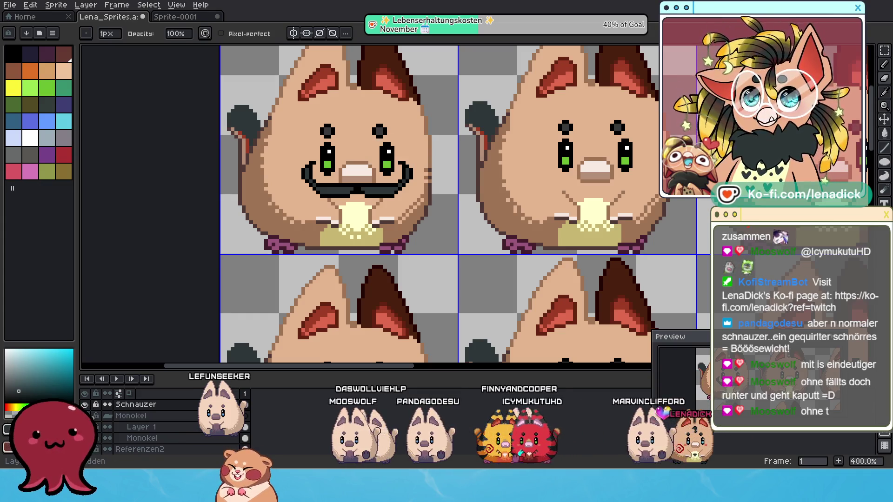
{"action": "scroll", "coordinate": [292, 234], "scroll_direction": "down", "scroll_amount": 2}
{"action": "scroll", "coordinate": [332, 215], "scroll_direction": "up", "scroll_amount": 4}
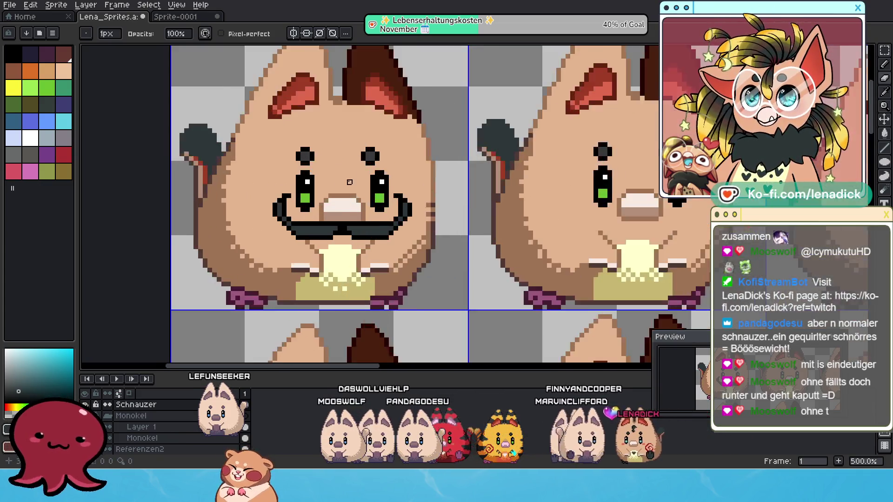
{"action": "left_click", "coordinate": [886, 77]}
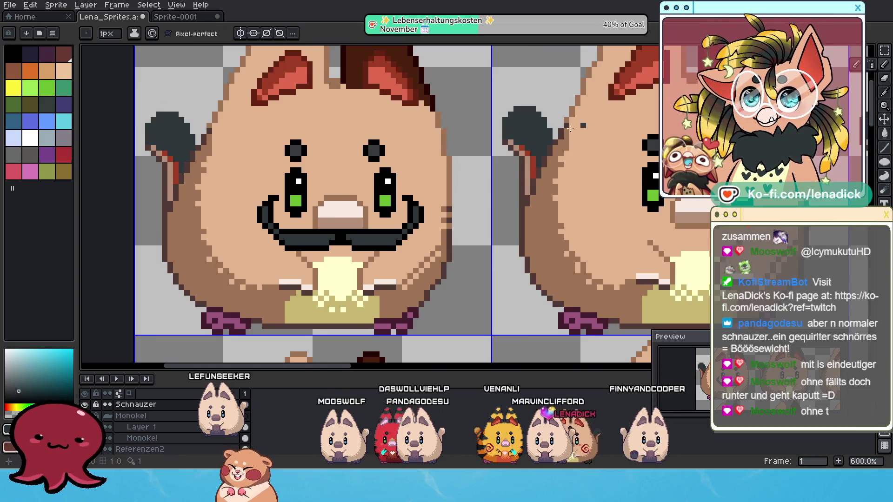
{"action": "left_click", "coordinate": [315, 230]}
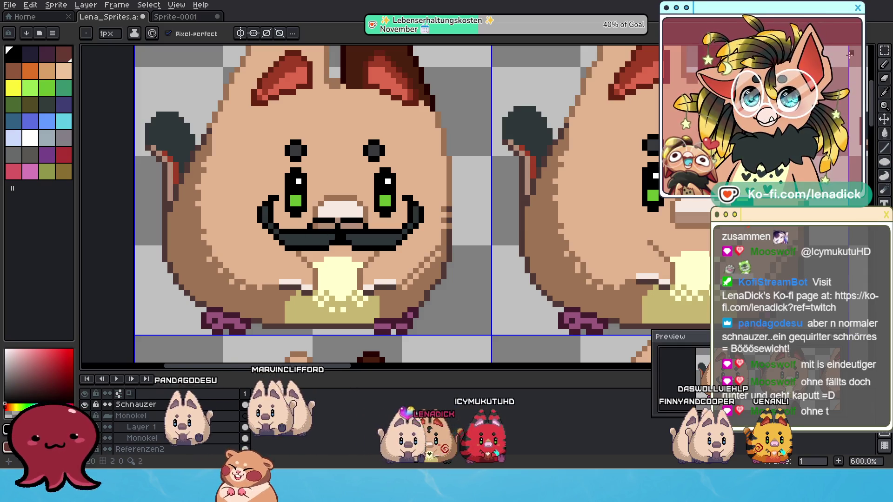
{"action": "left_click", "coordinate": [884, 50]}
Nudge the selected nose and mustache middle one pixel right, commit, and deselect
{"action": "left_click_drag", "start_coordinate": [293, 195], "coordinate": [383, 230]}
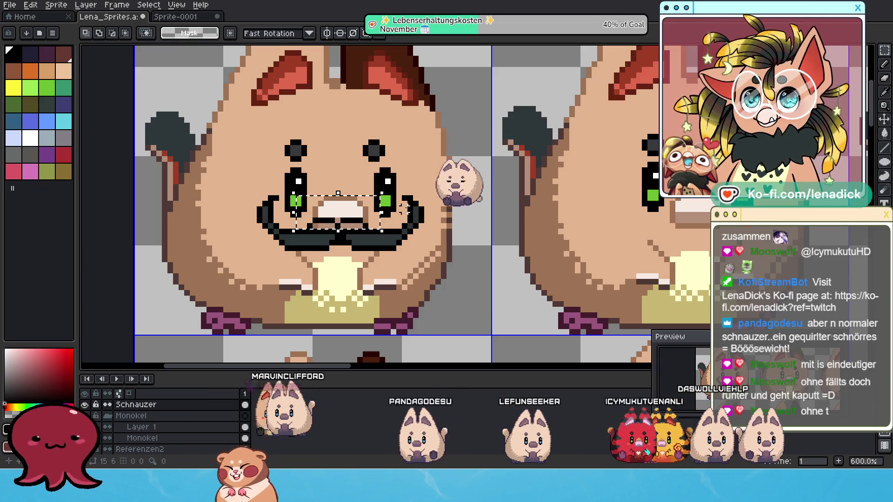
{"action": "key", "text": "Right"}
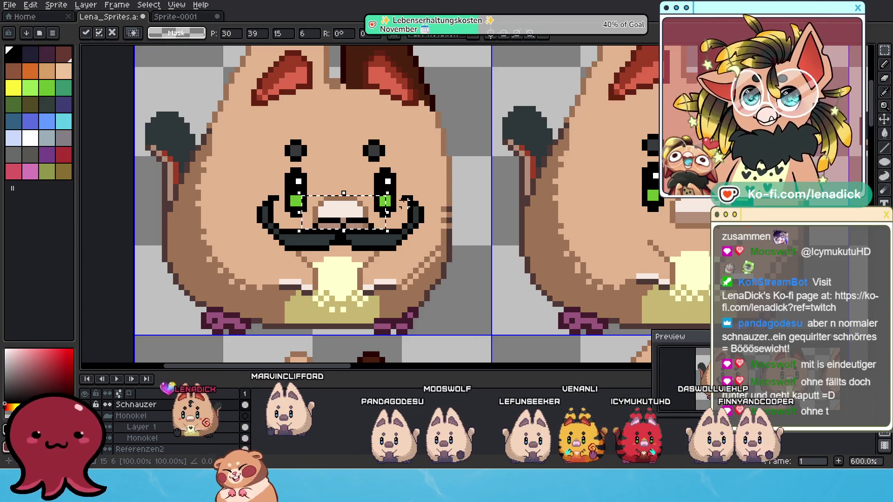
{"action": "key", "text": "b"}
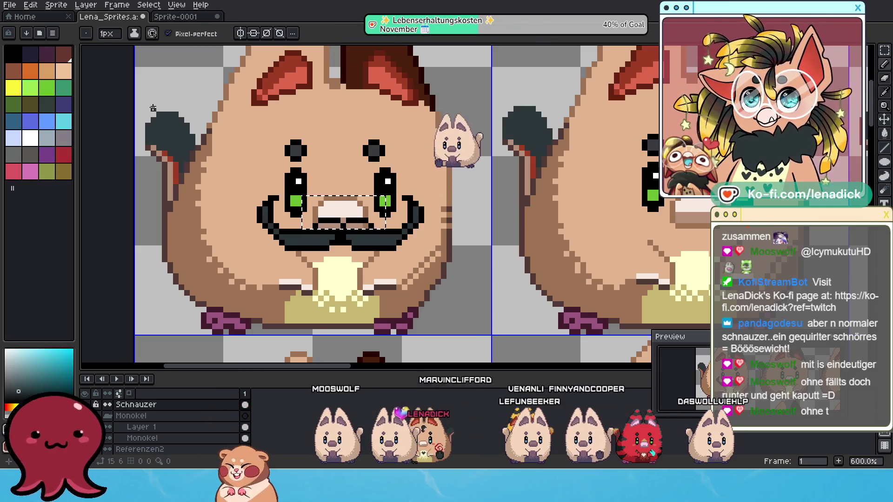
{"action": "key", "text": "ctrl+d"}
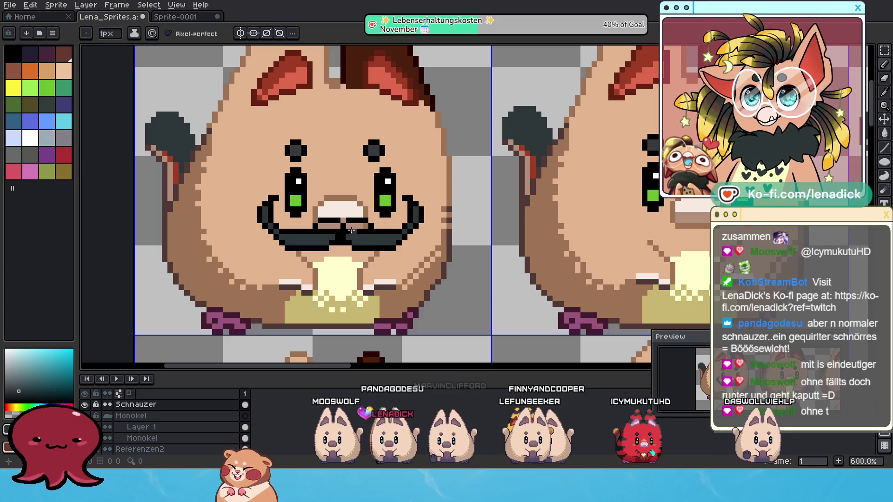
{"action": "key", "text": "v"}
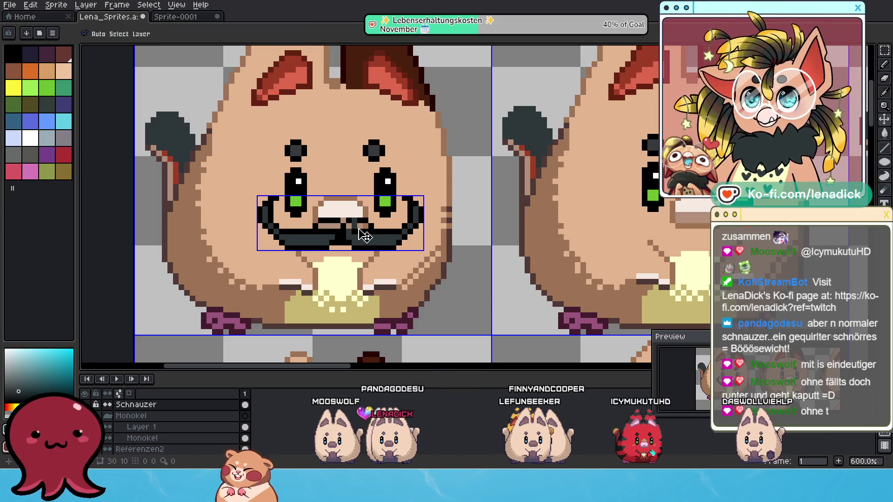
{"action": "key", "text": "b"}
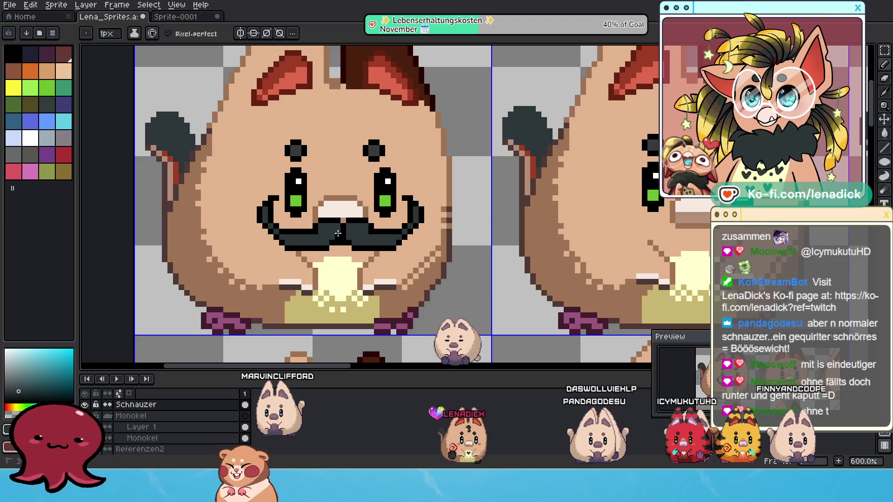
Select the right mustache curl, shift it two pixels left, and commit
{"action": "scroll", "coordinate": [394, 227], "scroll_direction": "down", "scroll_amount": 5}
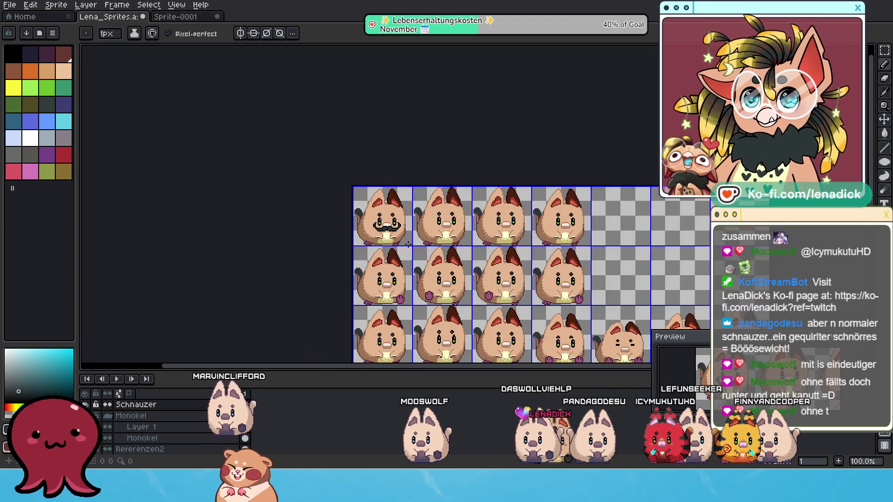
{"action": "scroll", "coordinate": [400, 228], "scroll_direction": "up", "scroll_amount": 4}
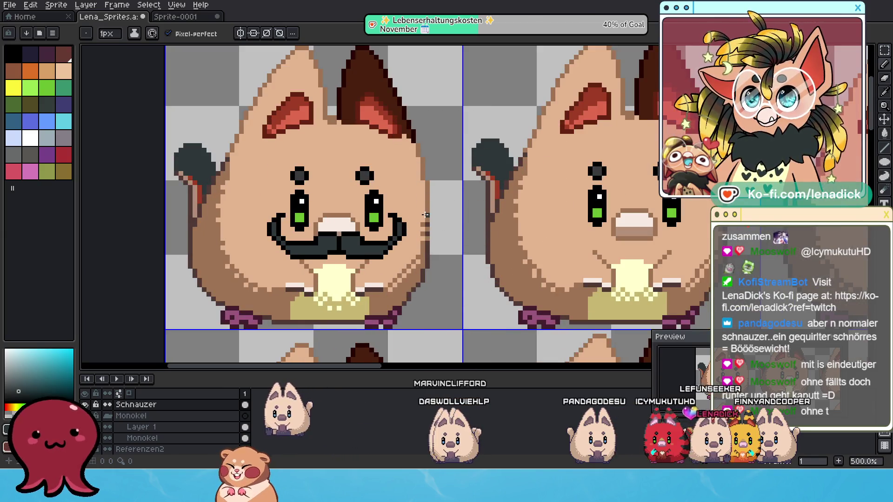
{"action": "scroll", "coordinate": [417, 210], "scroll_direction": "down", "scroll_amount": 3}
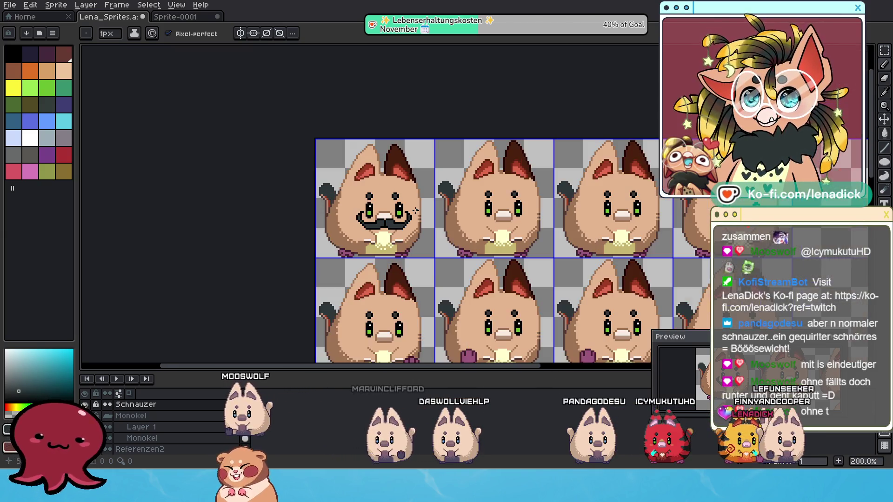
{"action": "scroll", "coordinate": [415, 210], "scroll_direction": "down", "scroll_amount": 1}
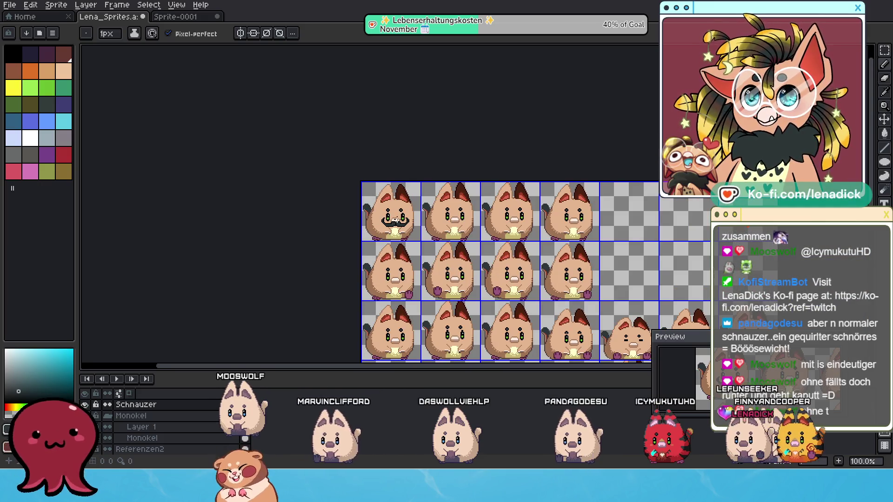
{"action": "scroll", "coordinate": [395, 215], "scroll_direction": "up", "scroll_amount": 4}
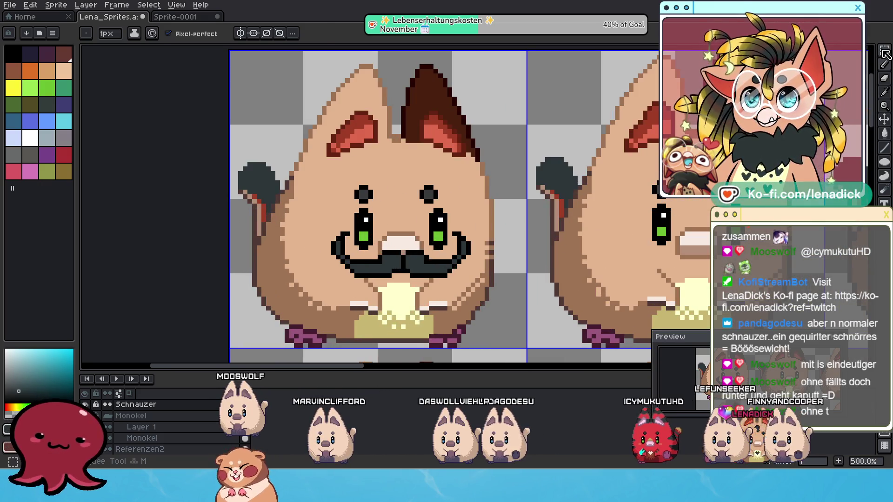
{"action": "left_click", "coordinate": [885, 53]}
{"action": "mouse_move", "coordinate": [579, 220]}
{"action": "left_mouse_down"}
{"action": "mouse_move", "coordinate": [436, 292]}
{"action": "mouse_move", "coordinate": [436, 304]}
{"action": "left_mouse_up"}
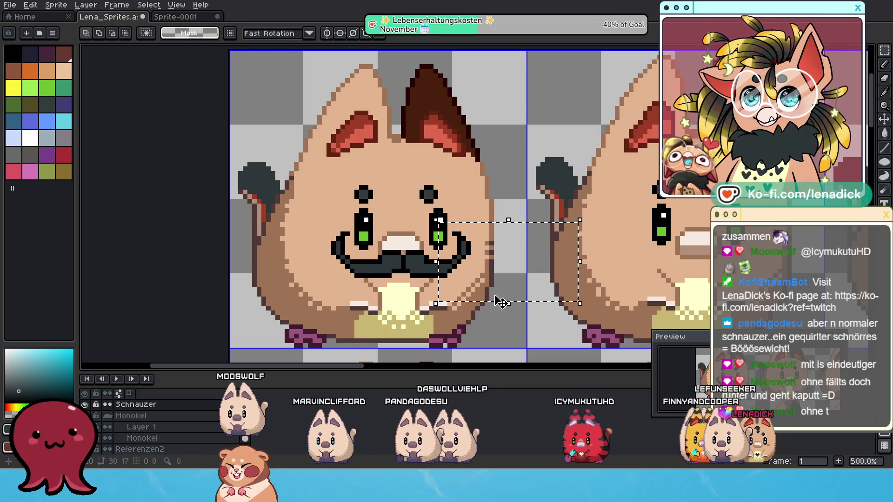
{"action": "key", "text": "Left"}
{"action": "key", "text": "Left"}
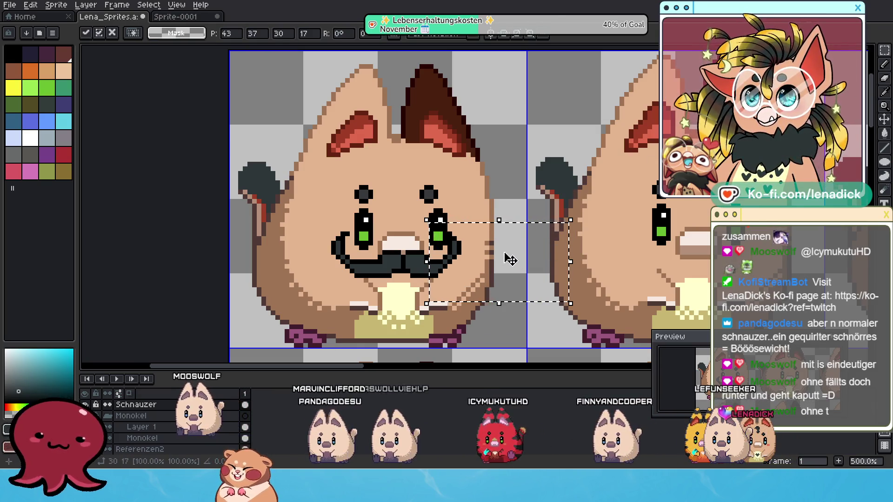
{"action": "key", "text": "Return"}
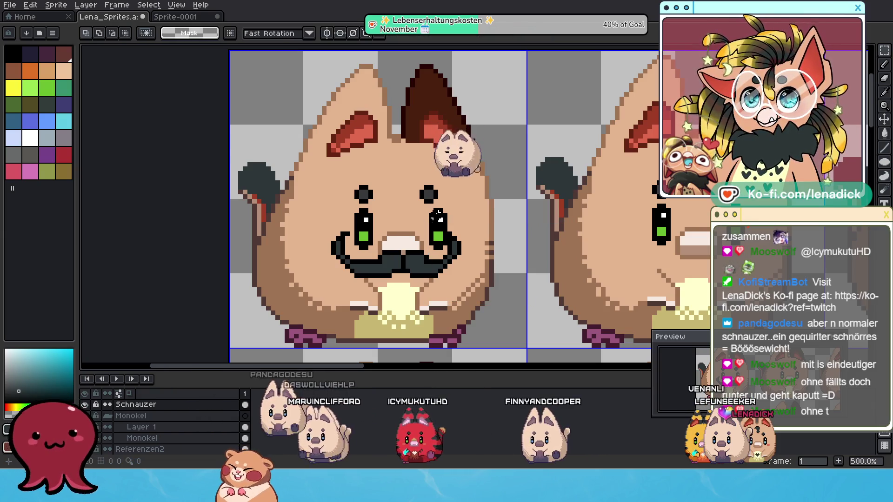
Reselect around the right eye, nudge the curl down and back up, then drop the pixels
{"action": "left_click_drag", "start_coordinate": [413, 206], "coordinate": [491, 251]}
{"action": "key", "text": "Down"}
{"action": "key", "text": "Down"}
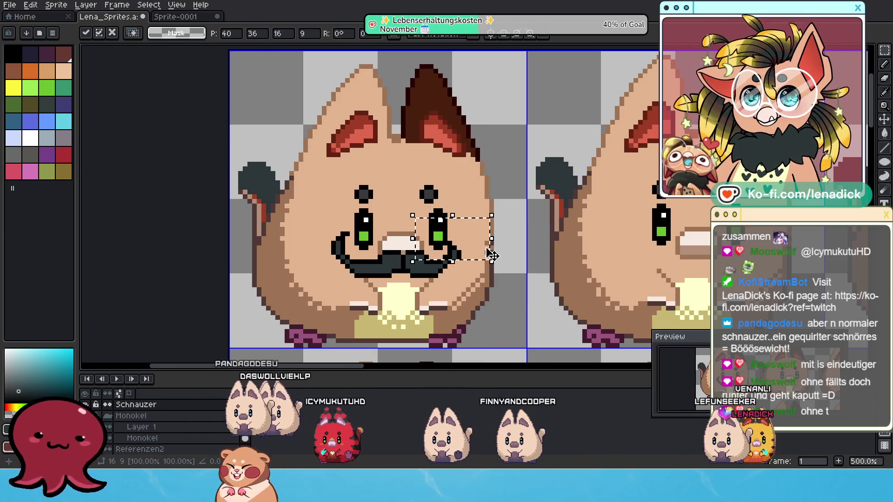
{"action": "key", "text": "Up"}
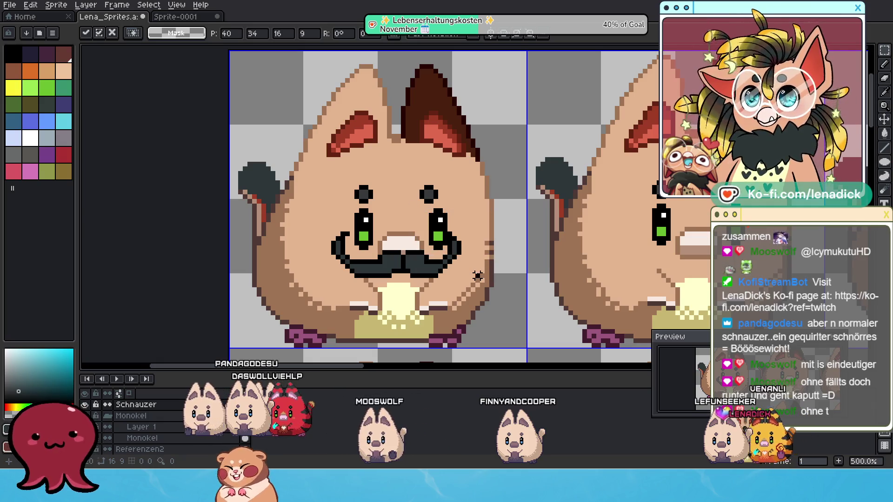
{"action": "left_click_drag", "start_coordinate": [412, 216], "coordinate": [482, 256]}
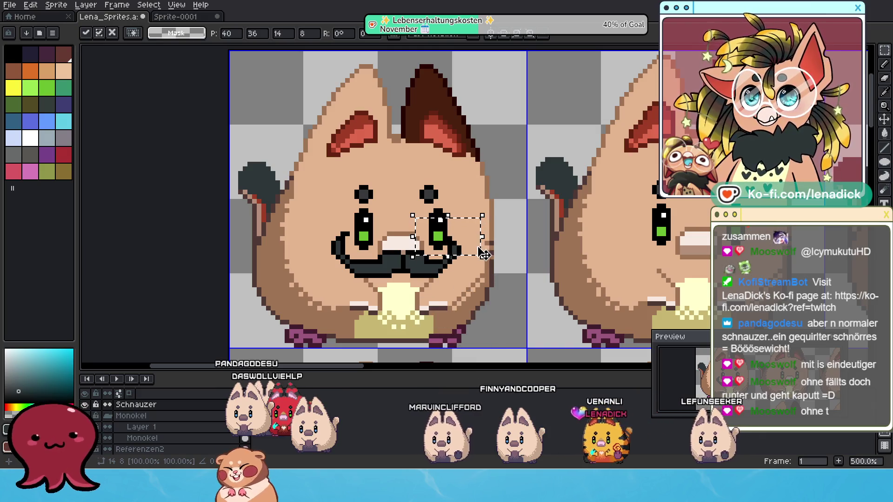
{"action": "key", "text": "ctrl+d"}
{"action": "scroll", "coordinate": [486, 293], "scroll_direction": "down", "scroll_amount": 3}
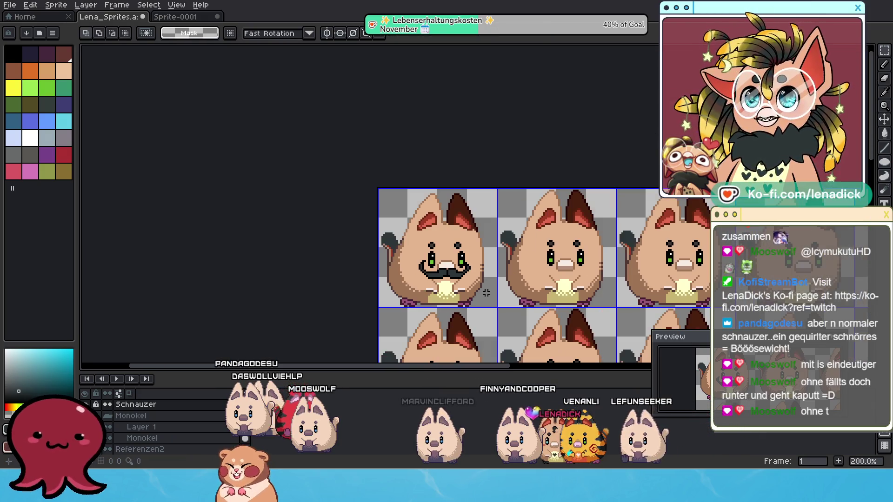
Delete the selected monocle pixels beside the right eye, then undo to restore them
{"action": "scroll", "coordinate": [482, 292], "scroll_direction": "down", "scroll_amount": 1}
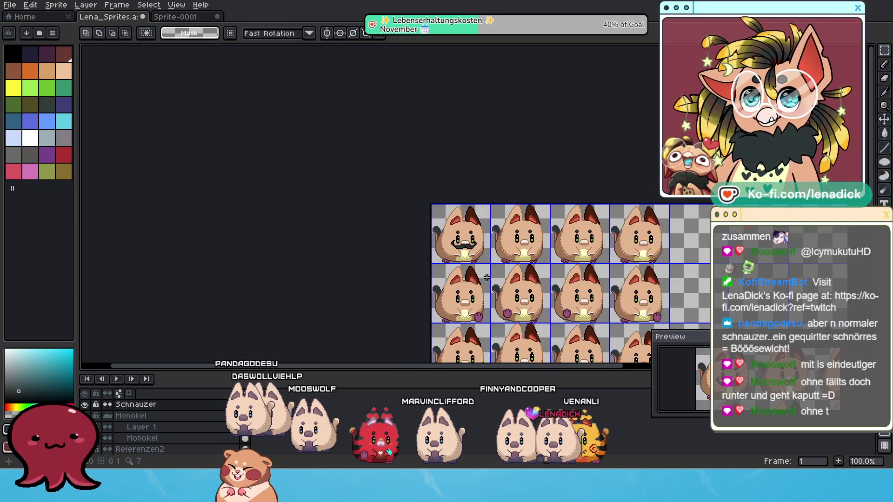
{"action": "scroll", "coordinate": [509, 224], "scroll_direction": "up", "scroll_amount": 3}
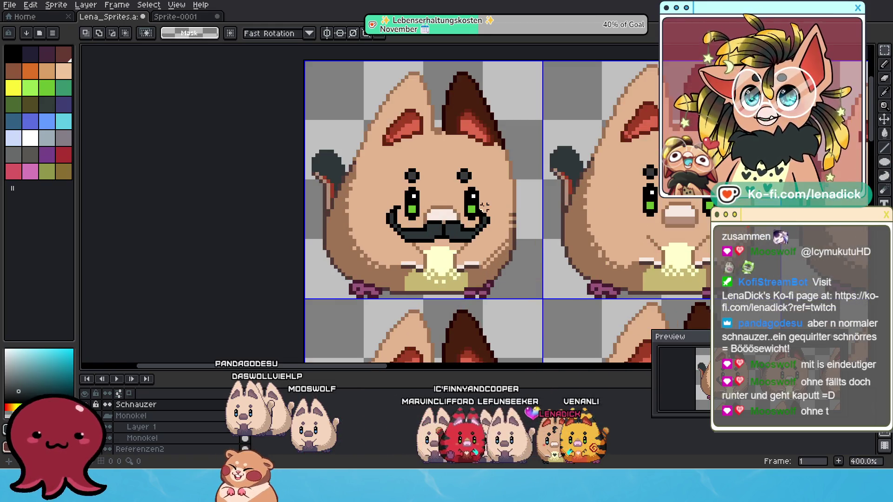
{"action": "left_click_drag", "start_coordinate": [508, 225], "coordinate": [510, 228]}
{"action": "key", "text": "Delete"}
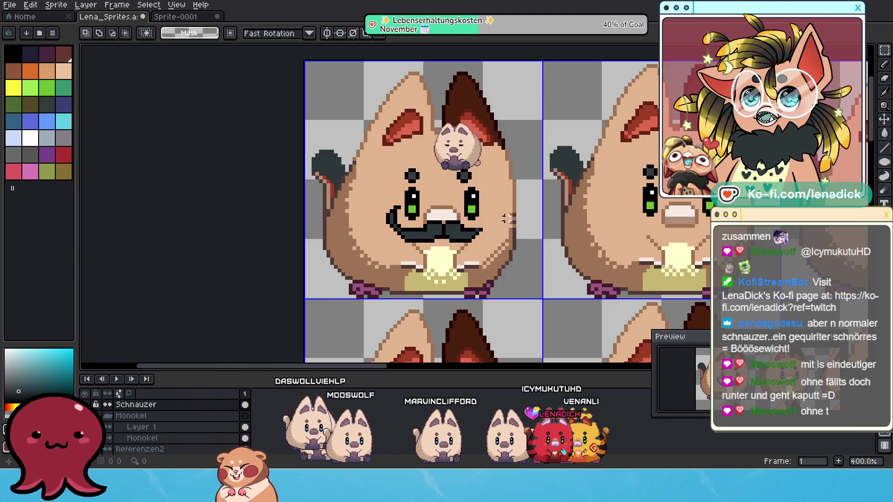
{"action": "scroll", "coordinate": [486, 227], "scroll_direction": "up", "scroll_amount": 1}
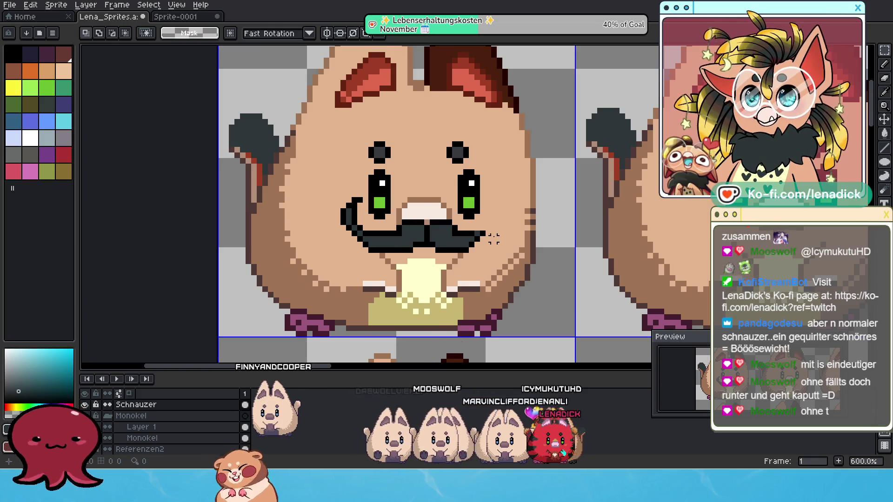
{"action": "key", "text": "ctrl+z"}
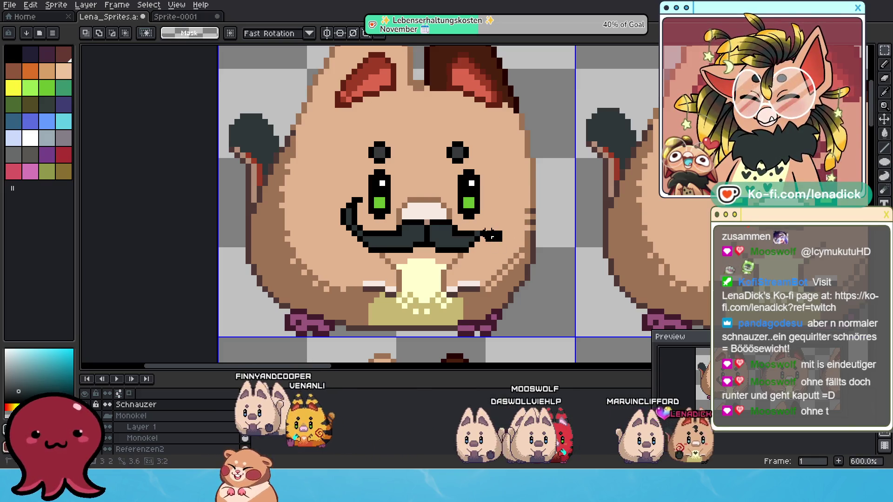
Select the mustache's right tip, deselect, and sample its black for the Pencil
{"action": "left_click_drag", "start_coordinate": [505, 243], "coordinate": [478, 223]}
{"action": "left_click", "coordinate": [515, 233]}
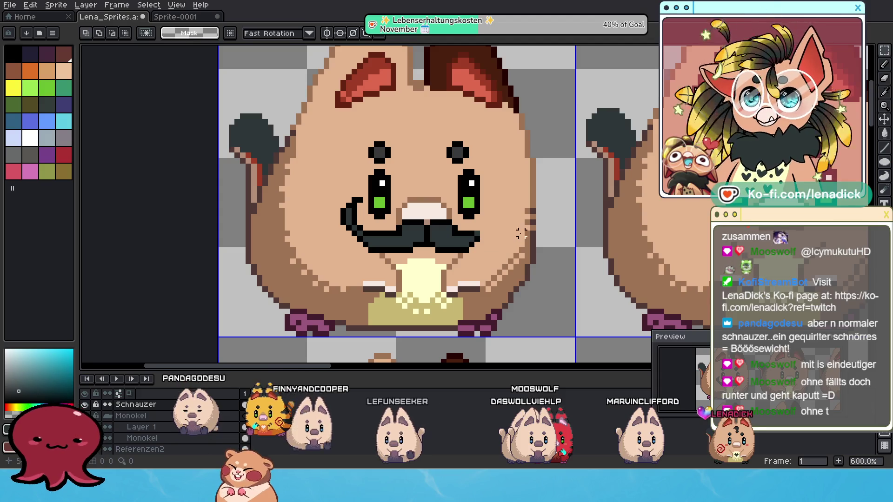
{"action": "left_click", "coordinate": [884, 91]}
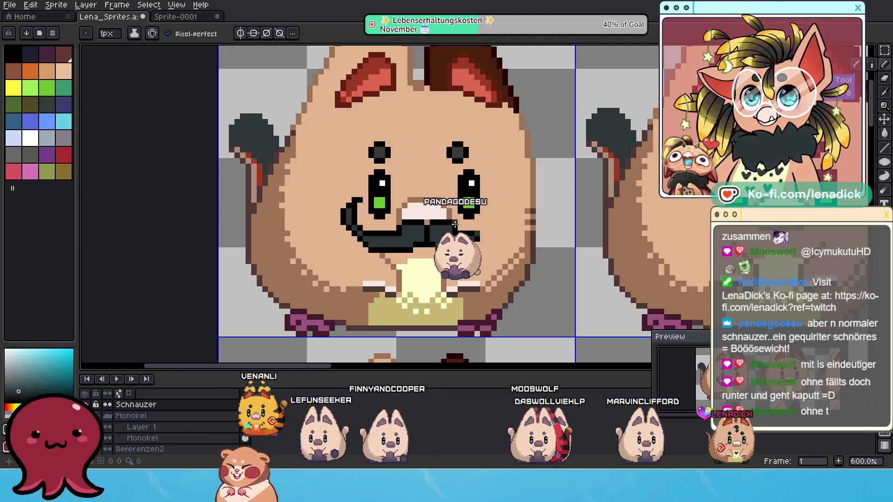
{"action": "left_click", "coordinate": [456, 230], "text": "alt"}
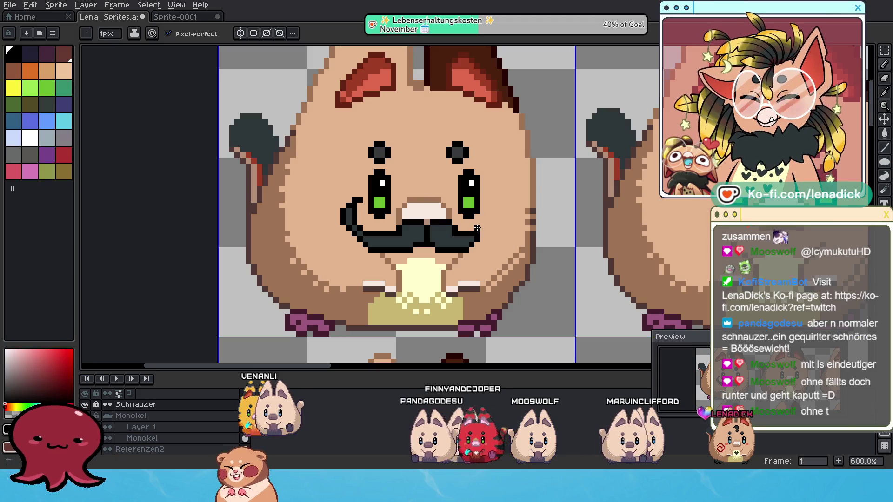
{"action": "scroll", "coordinate": [477, 228], "scroll_direction": "down", "scroll_amount": 4}
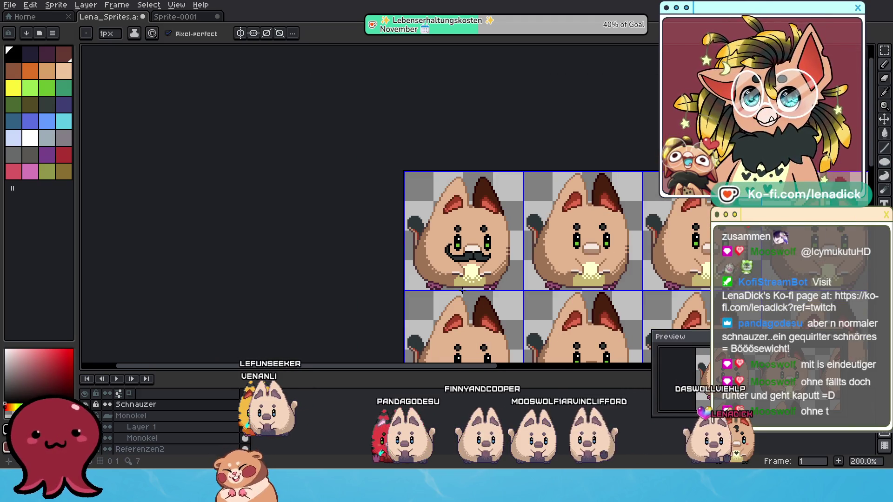
{"action": "scroll", "coordinate": [497, 272], "scroll_direction": "up", "scroll_amount": 2}
Marquee-select the mustache on the first cat frame, undoing an accidental outline move
{"action": "scroll", "coordinate": [497, 272], "scroll_direction": "up", "scroll_amount": 2}
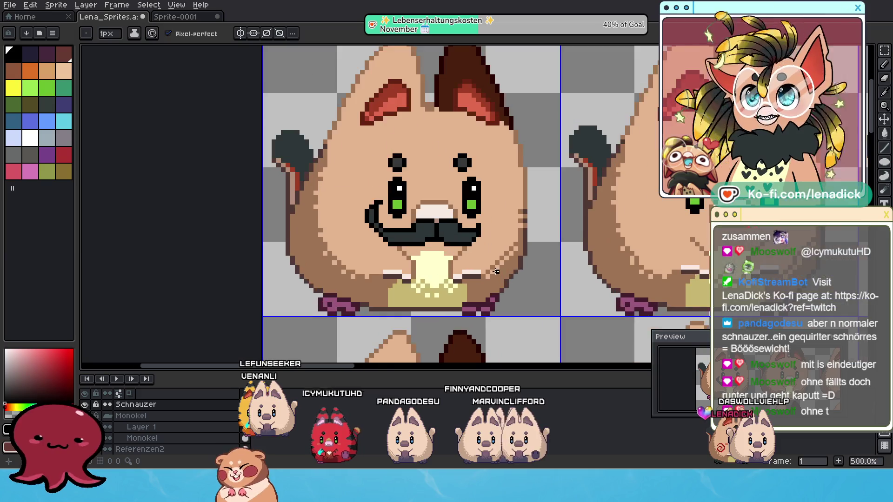
{"action": "key", "text": "g"}
{"action": "scroll", "coordinate": [465, 230], "scroll_direction": "down", "scroll_amount": 5}
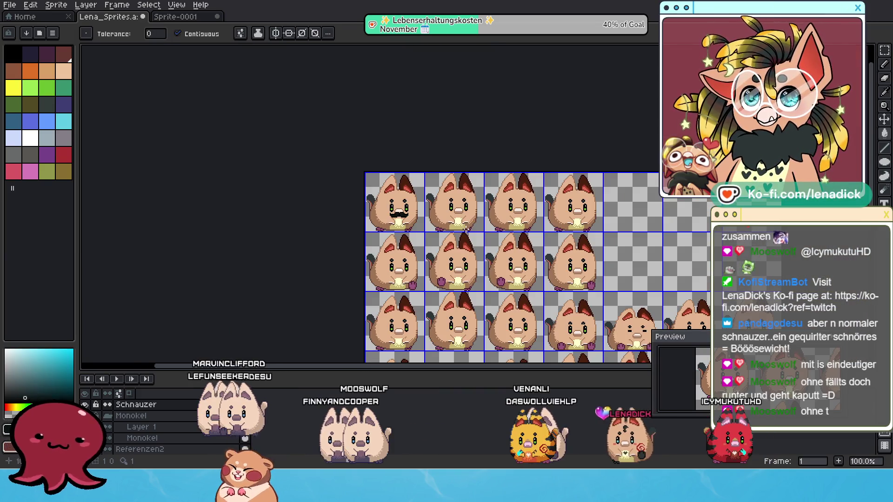
{"action": "scroll", "coordinate": [466, 230], "scroll_direction": "up", "scroll_amount": 1}
{"action": "scroll", "coordinate": [465, 230], "scroll_direction": "up", "scroll_amount": 1}
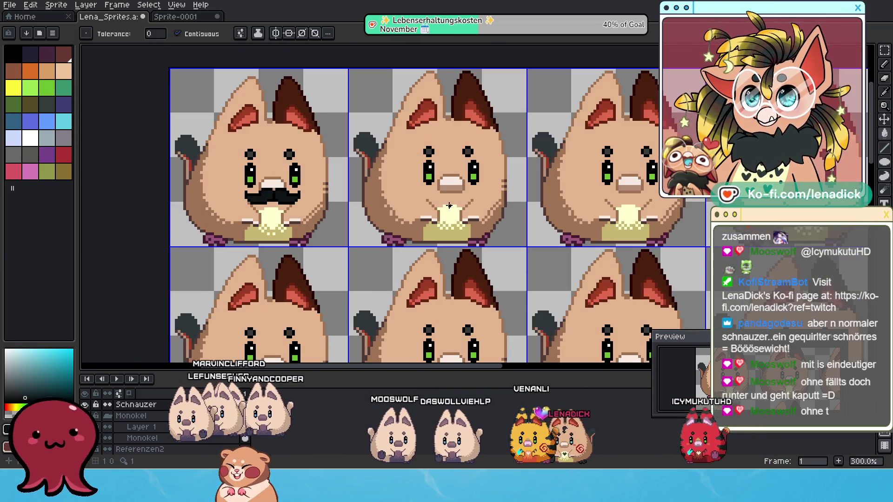
{"action": "scroll", "coordinate": [221, 181], "scroll_direction": "right", "scroll_amount": 1}
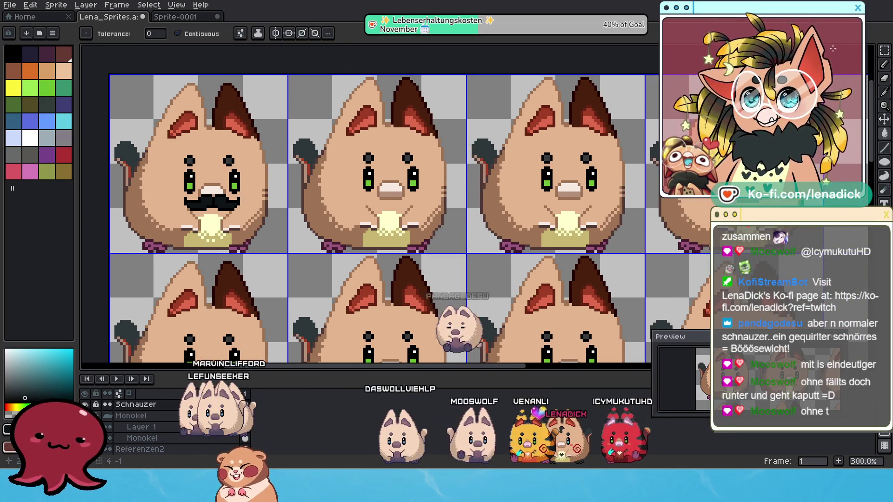
{"action": "left_click", "coordinate": [883, 50]}
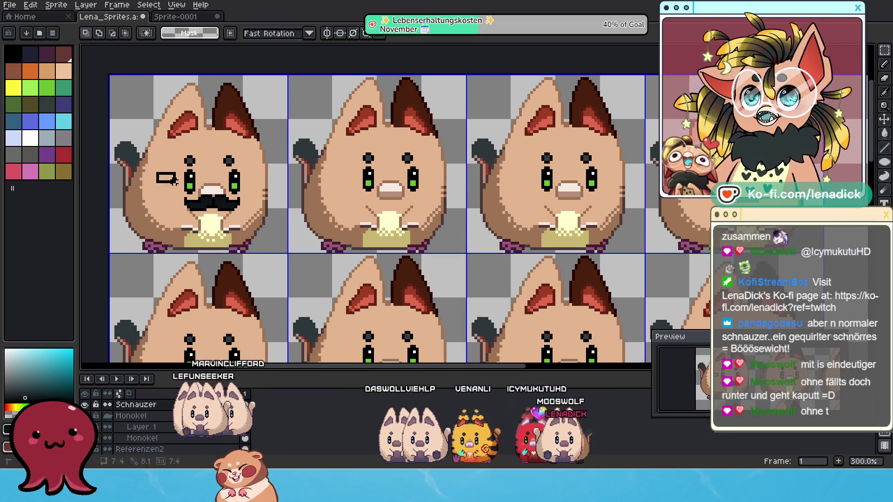
{"action": "left_click_drag", "start_coordinate": [250, 228], "coordinate": [252, 233]}
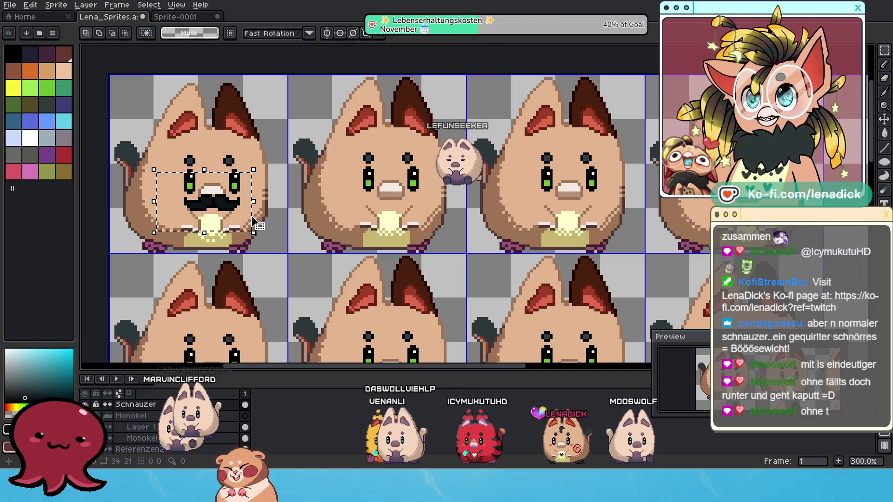
{"action": "left_click", "coordinate": [228, 185]}
{"action": "key", "text": "Return"}
{"action": "left_click_drag", "start_coordinate": [228, 185], "coordinate": [372, 186]}
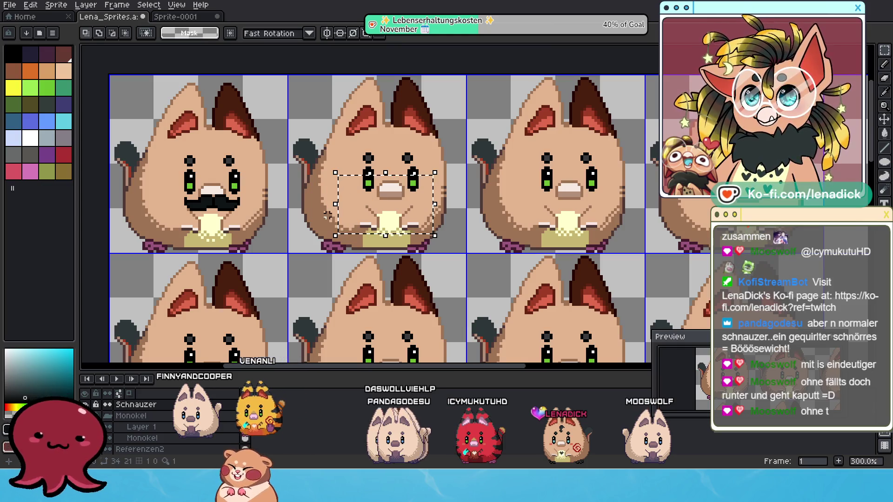
{"action": "key", "text": "ctrl+z"}
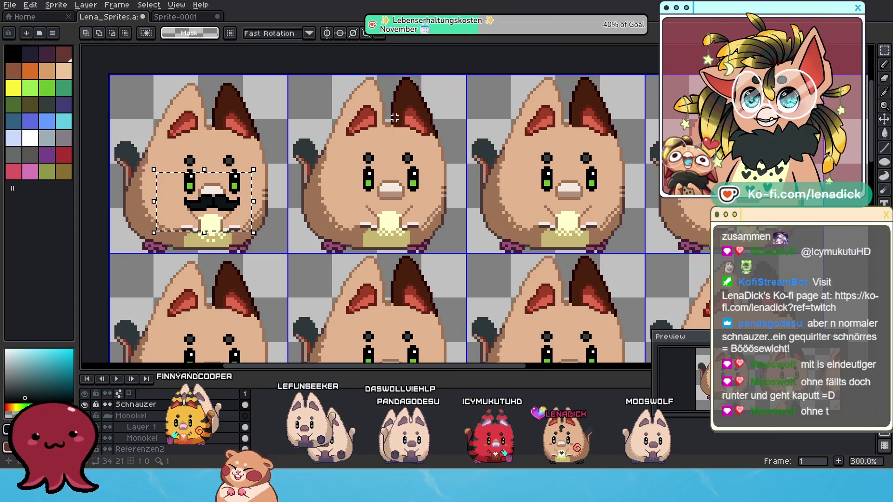
Copy the mustache onto the second cat frame, drop it, and select that copy
{"action": "mouse_move", "coordinate": [233, 185]}
{"action": "left_mouse_down"}
{"action": "mouse_move", "coordinate": [257, 178]}
{"action": "mouse_move", "coordinate": [241, 171]}
{"action": "mouse_move", "coordinate": [233, 178]}
{"action": "mouse_move", "coordinate": [412, 177]}
{"action": "left_mouse_up"}
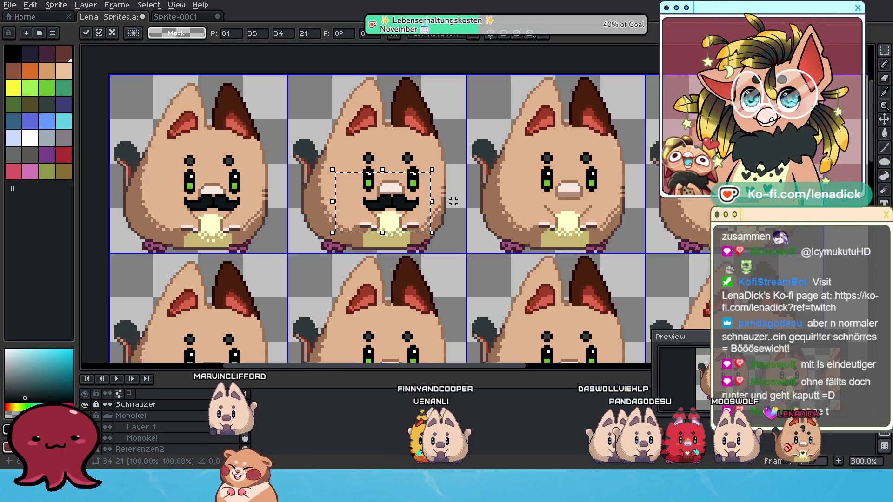
{"action": "key", "text": "ctrl+d"}
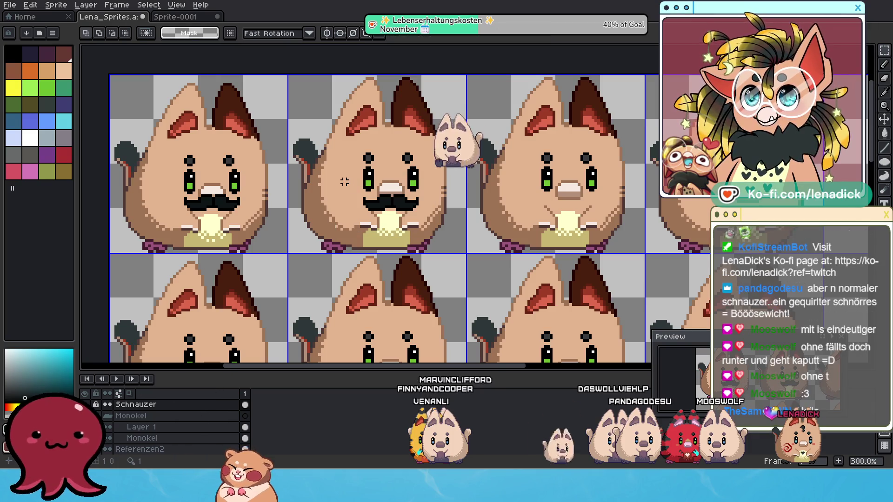
{"action": "left_click_drag", "start_coordinate": [349, 181], "coordinate": [439, 230]}
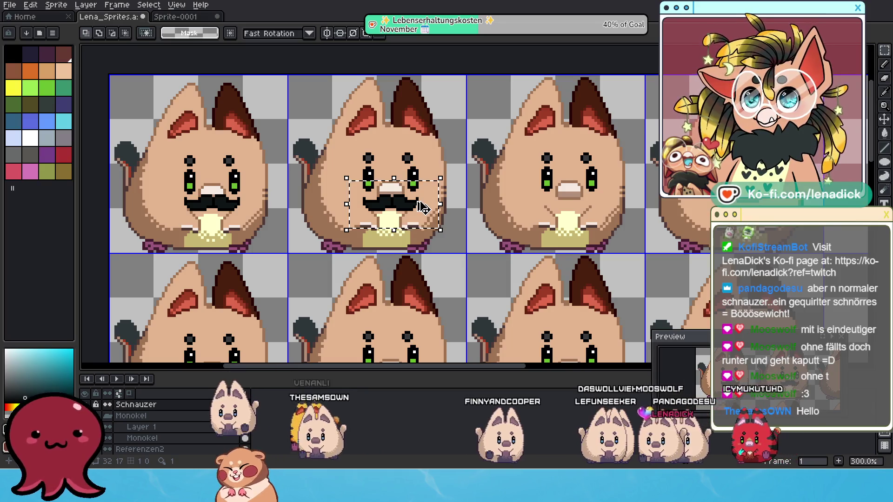
{"action": "left_click", "coordinate": [413, 192]}
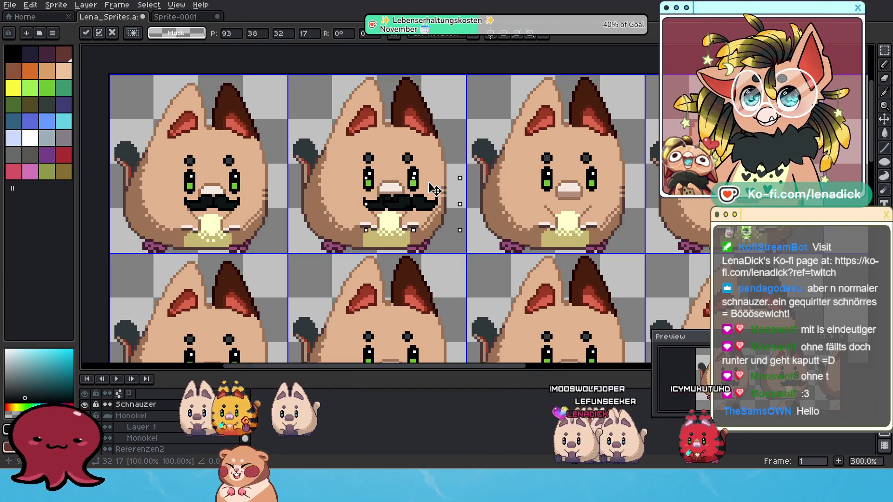